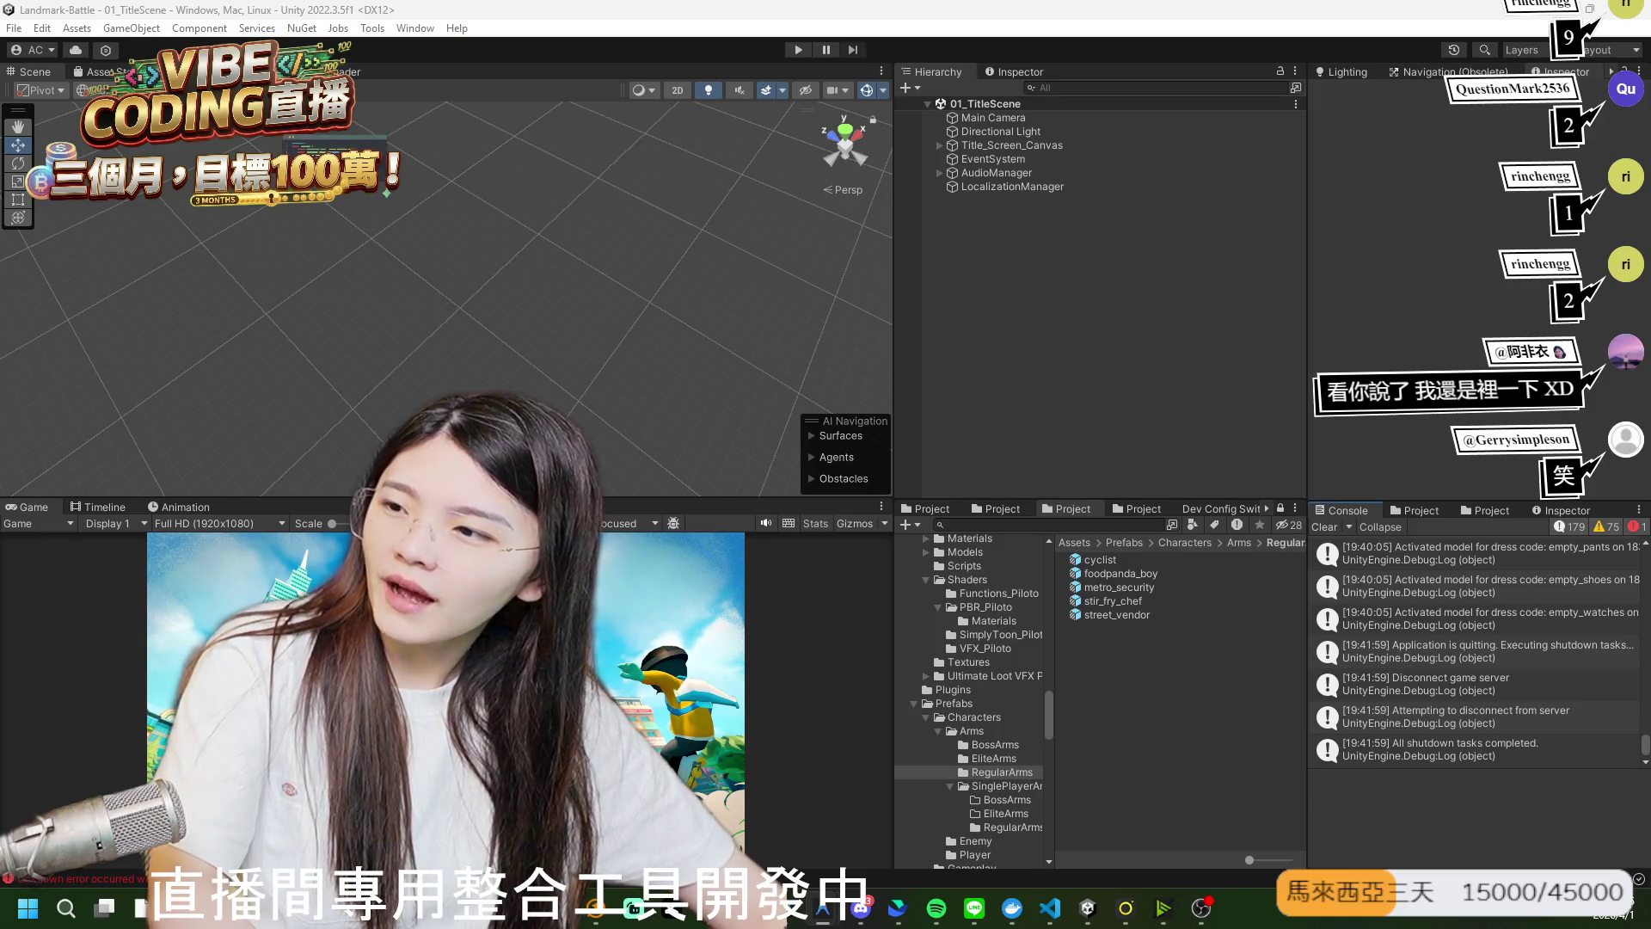
pyautogui.click(49, 912)
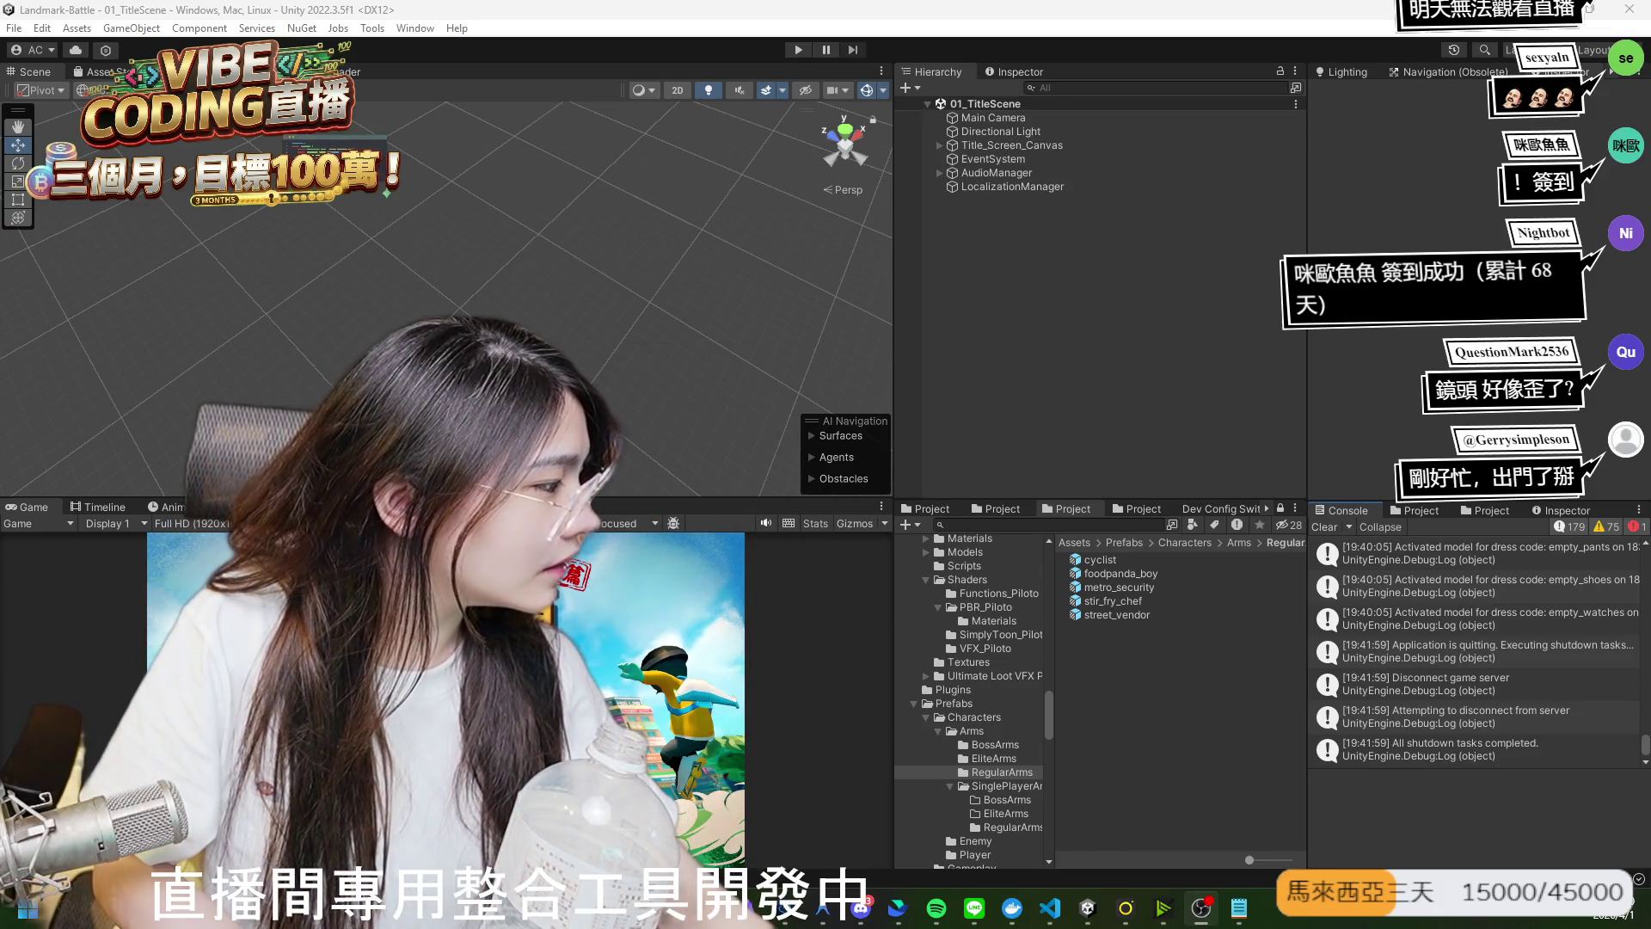
pyautogui.hotkey('alt', 'Tab')
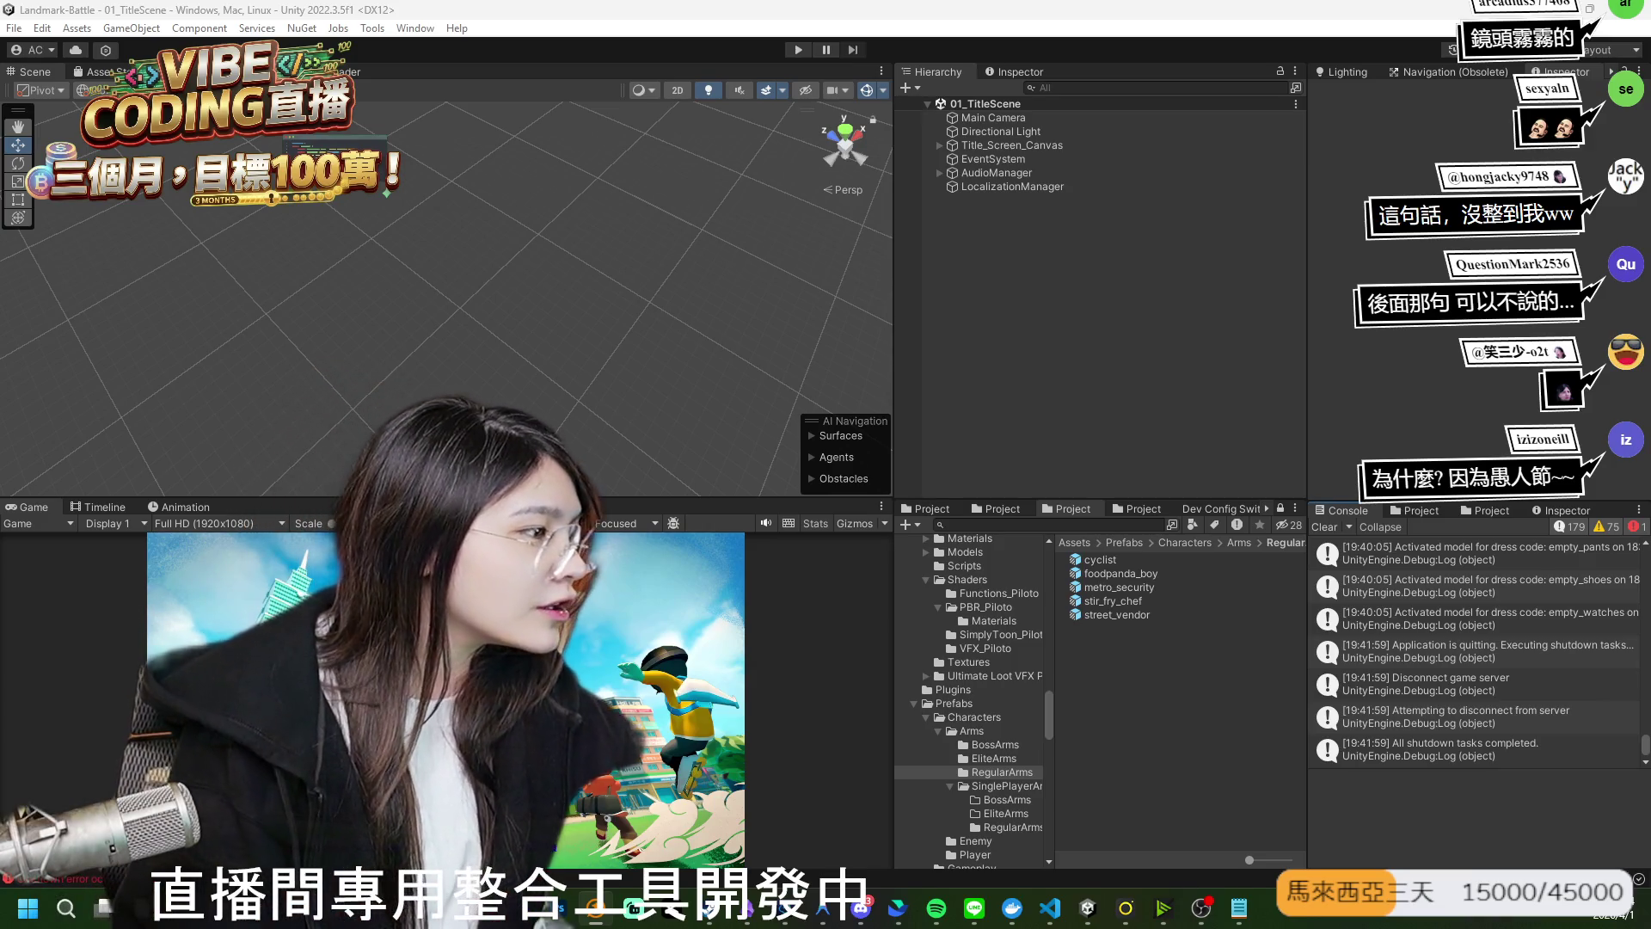
pyautogui.moveTo(709, 907)
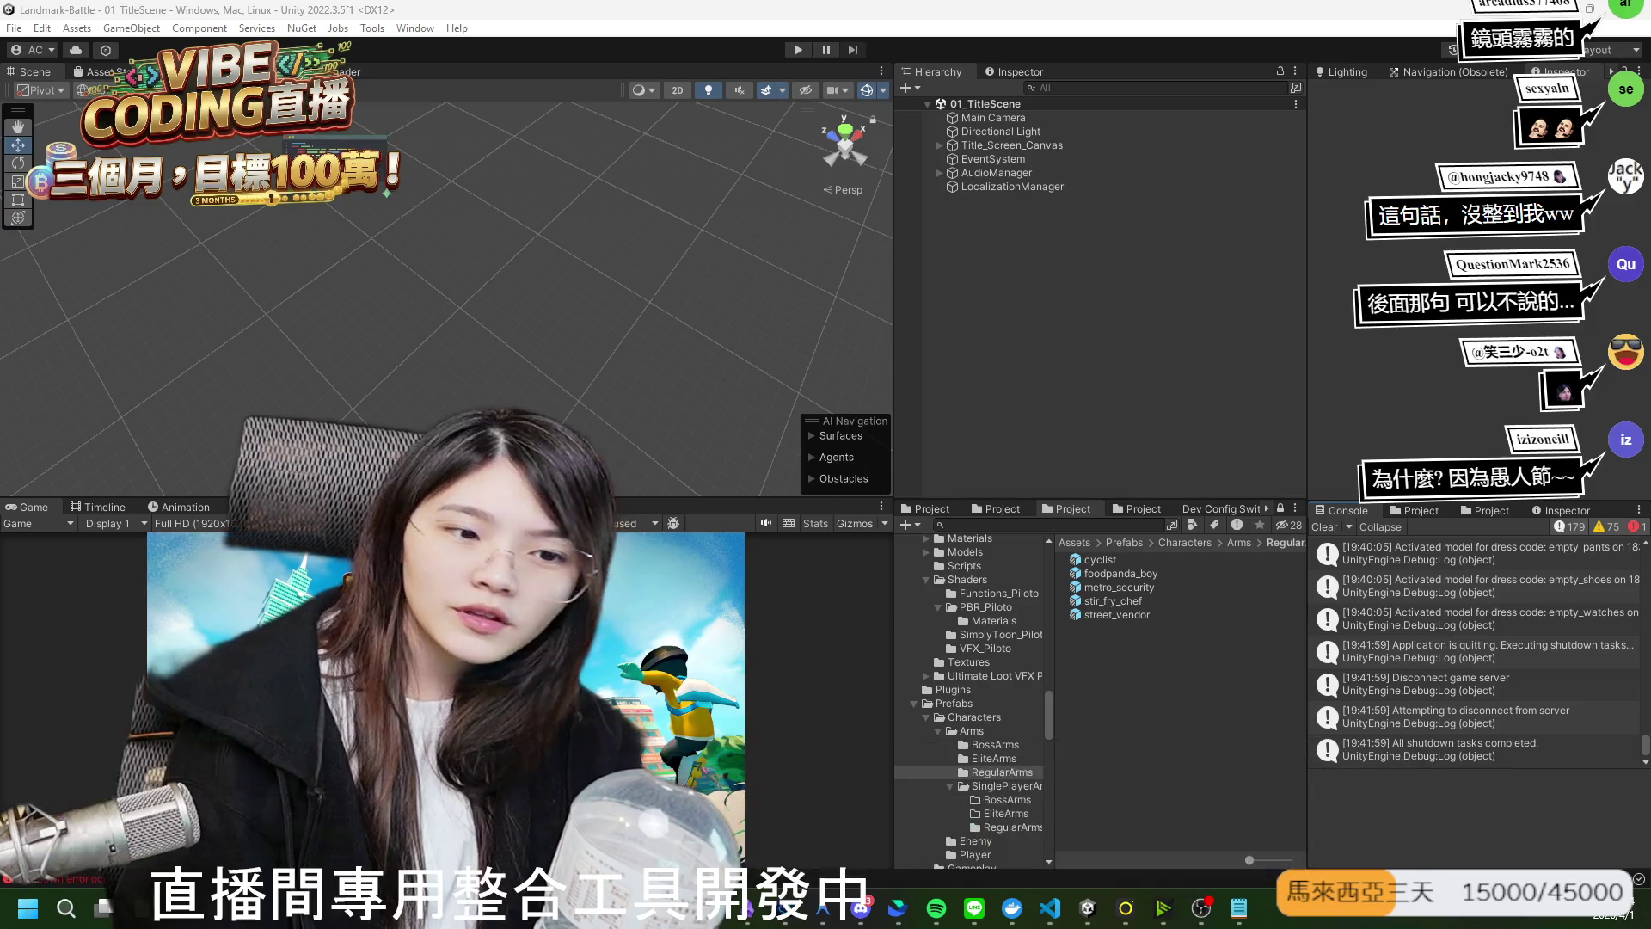
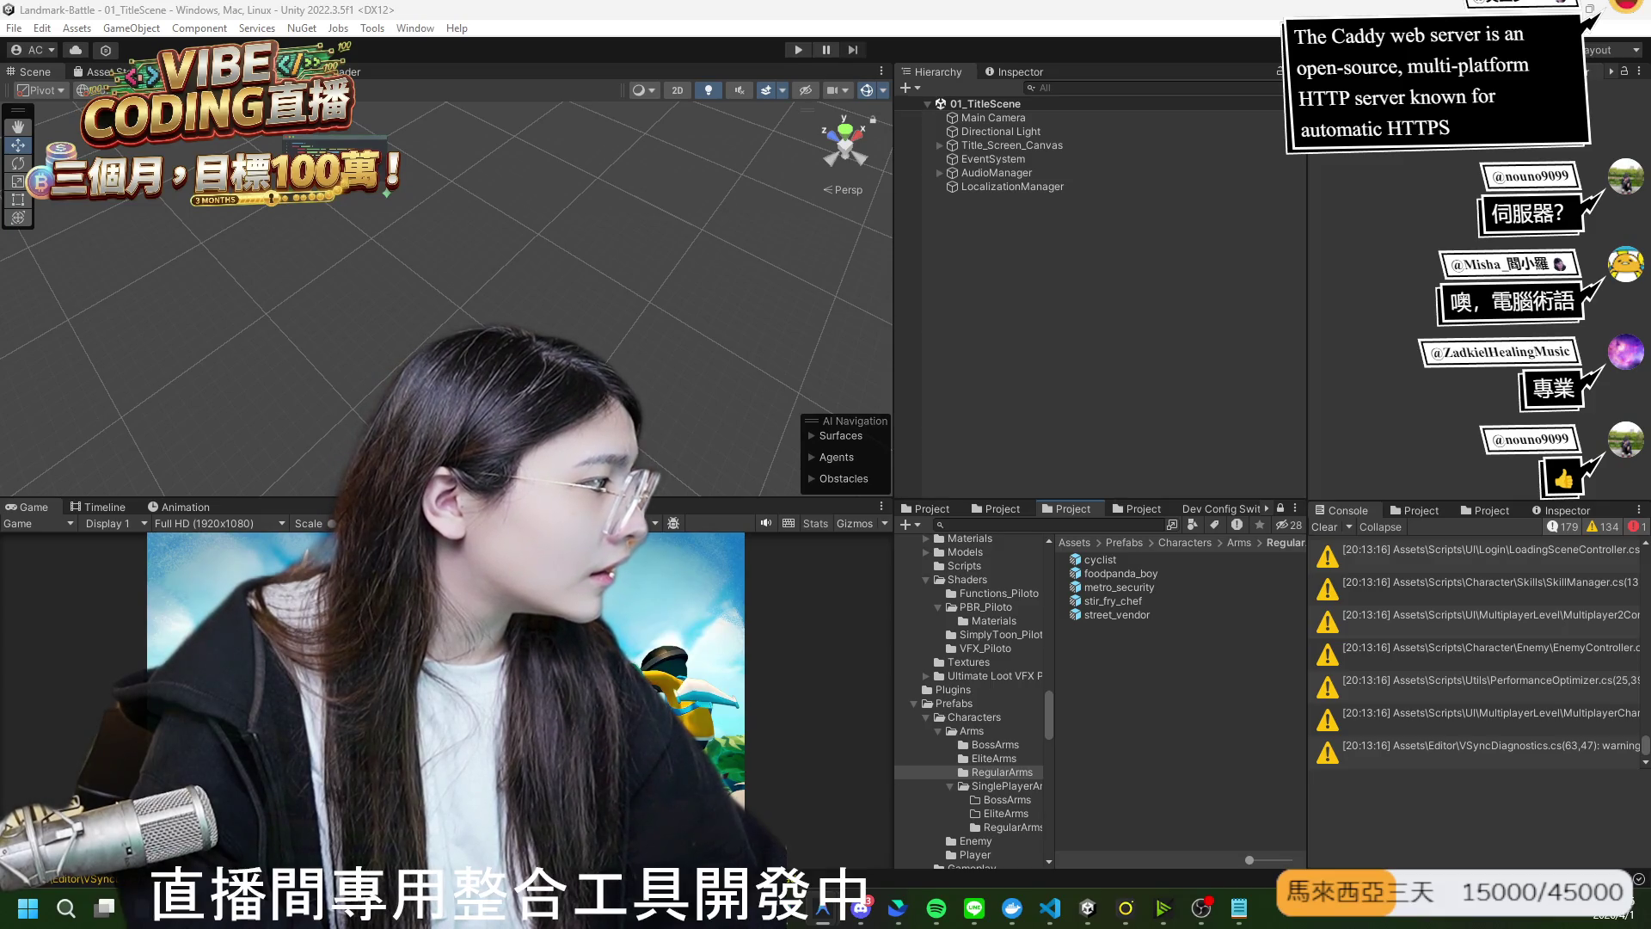
# Bring Unity back from the desktop and load livio.tw in a new, maximized Chrome window.
pyautogui.press('super+d')
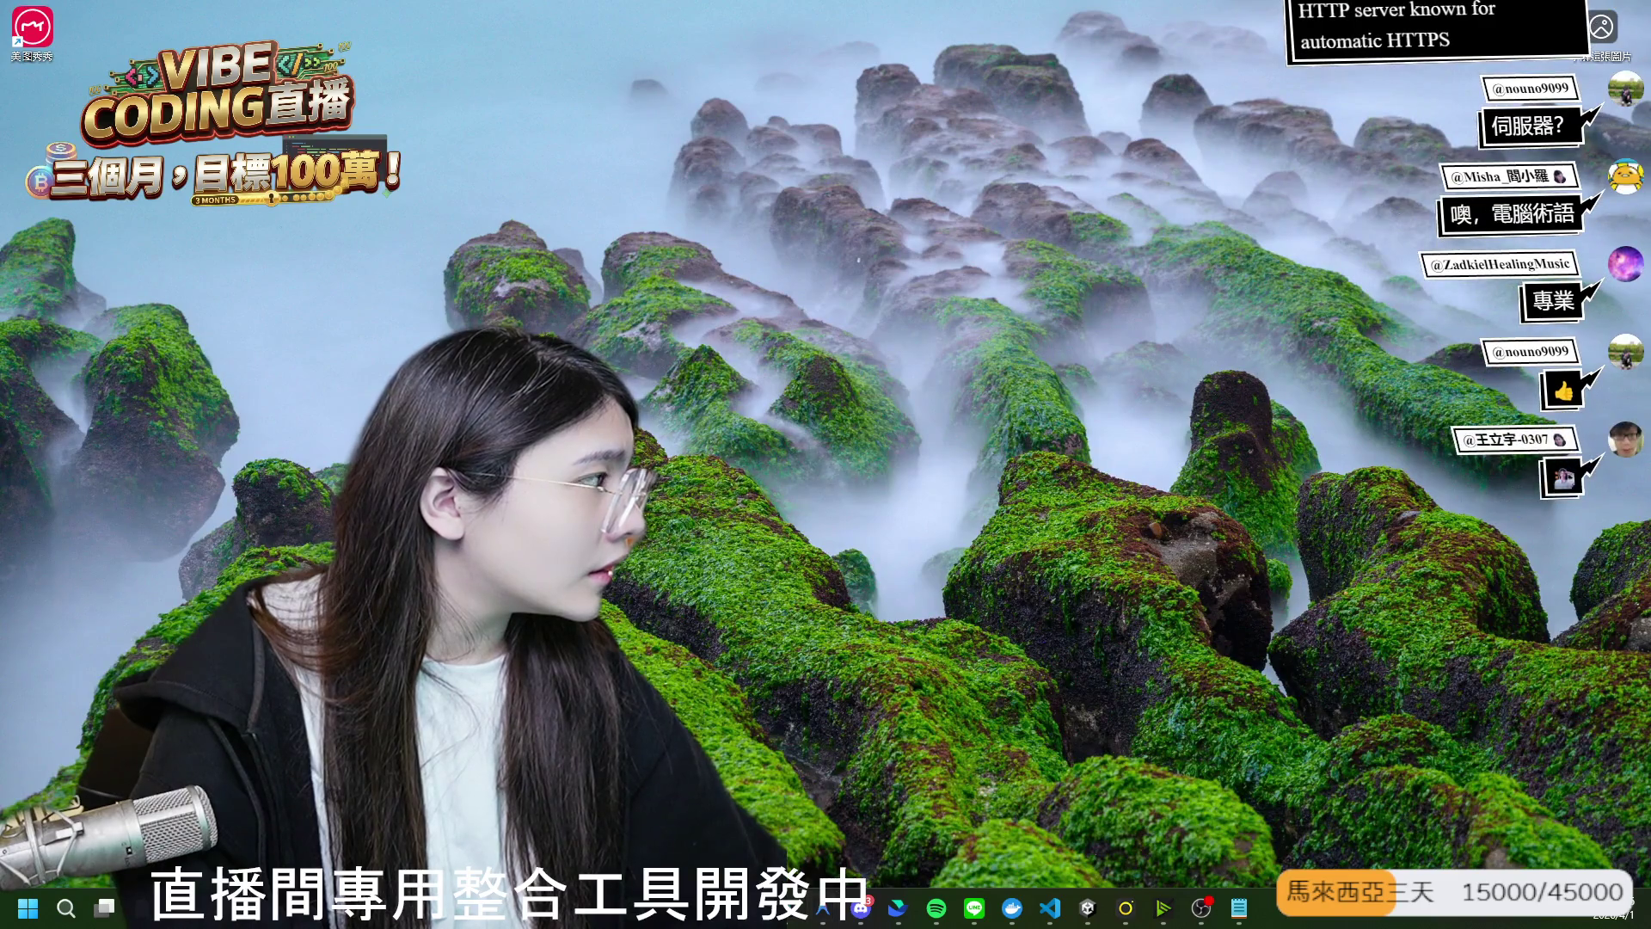
pyautogui.press('super+d')
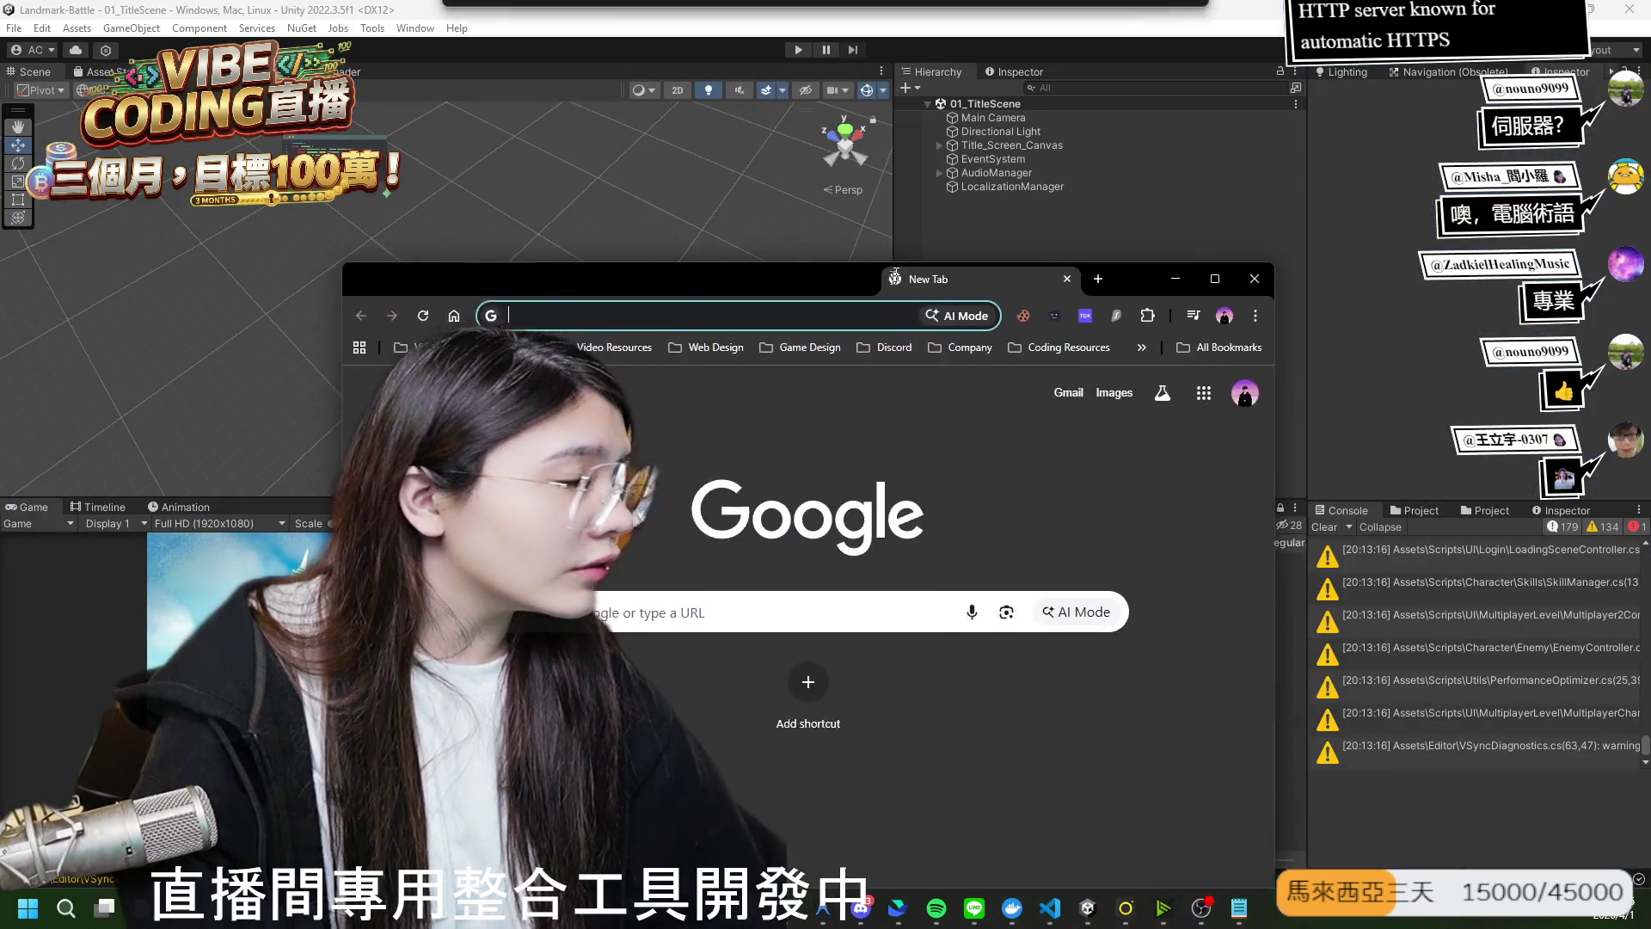
pyautogui.write('https://livio.tw')
pyautogui.press('Return')
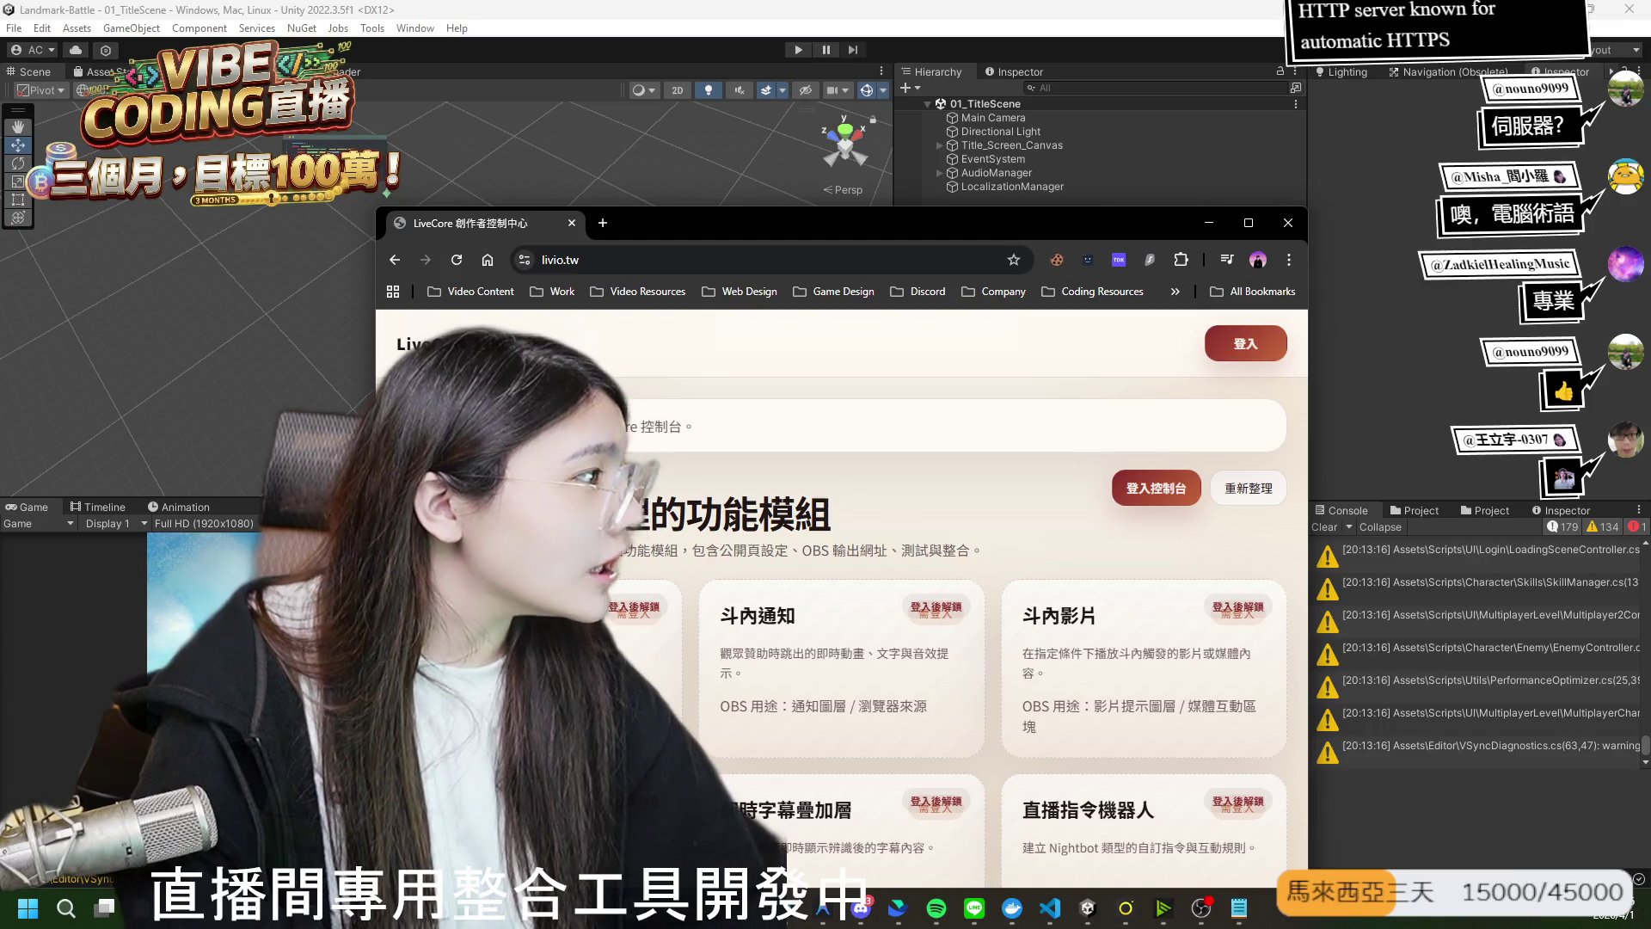
pyautogui.click(1249, 223)
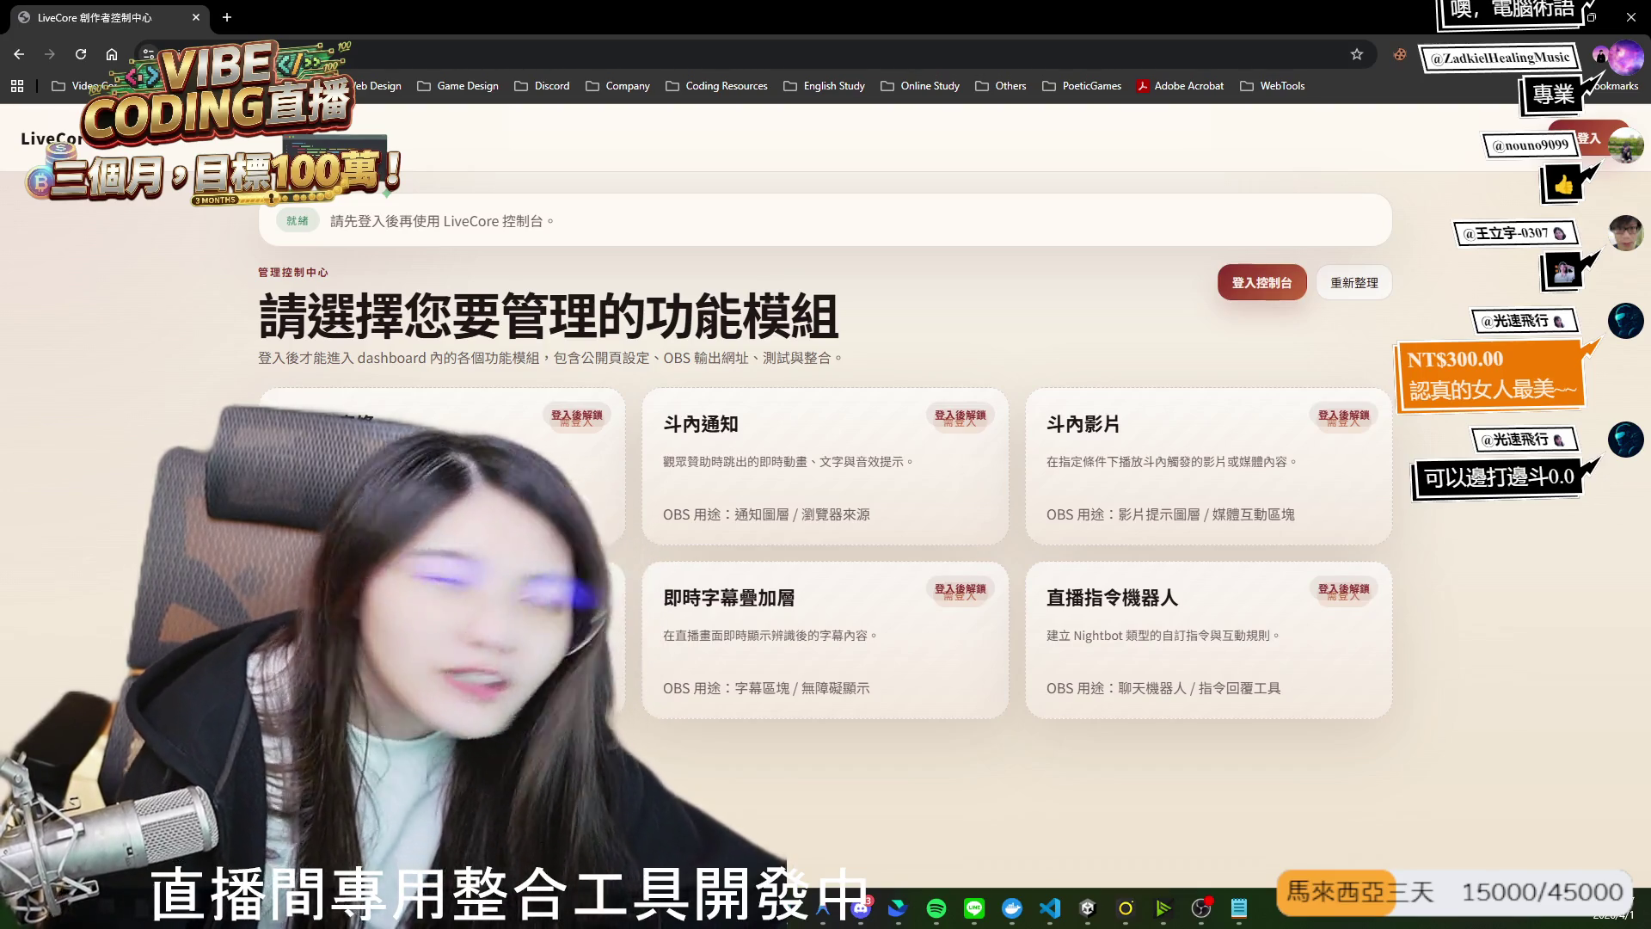
# Keep the maximized LiveCore Dashboard showing its six login-locked feature modules.
pyautogui.moveTo(1050, 908)
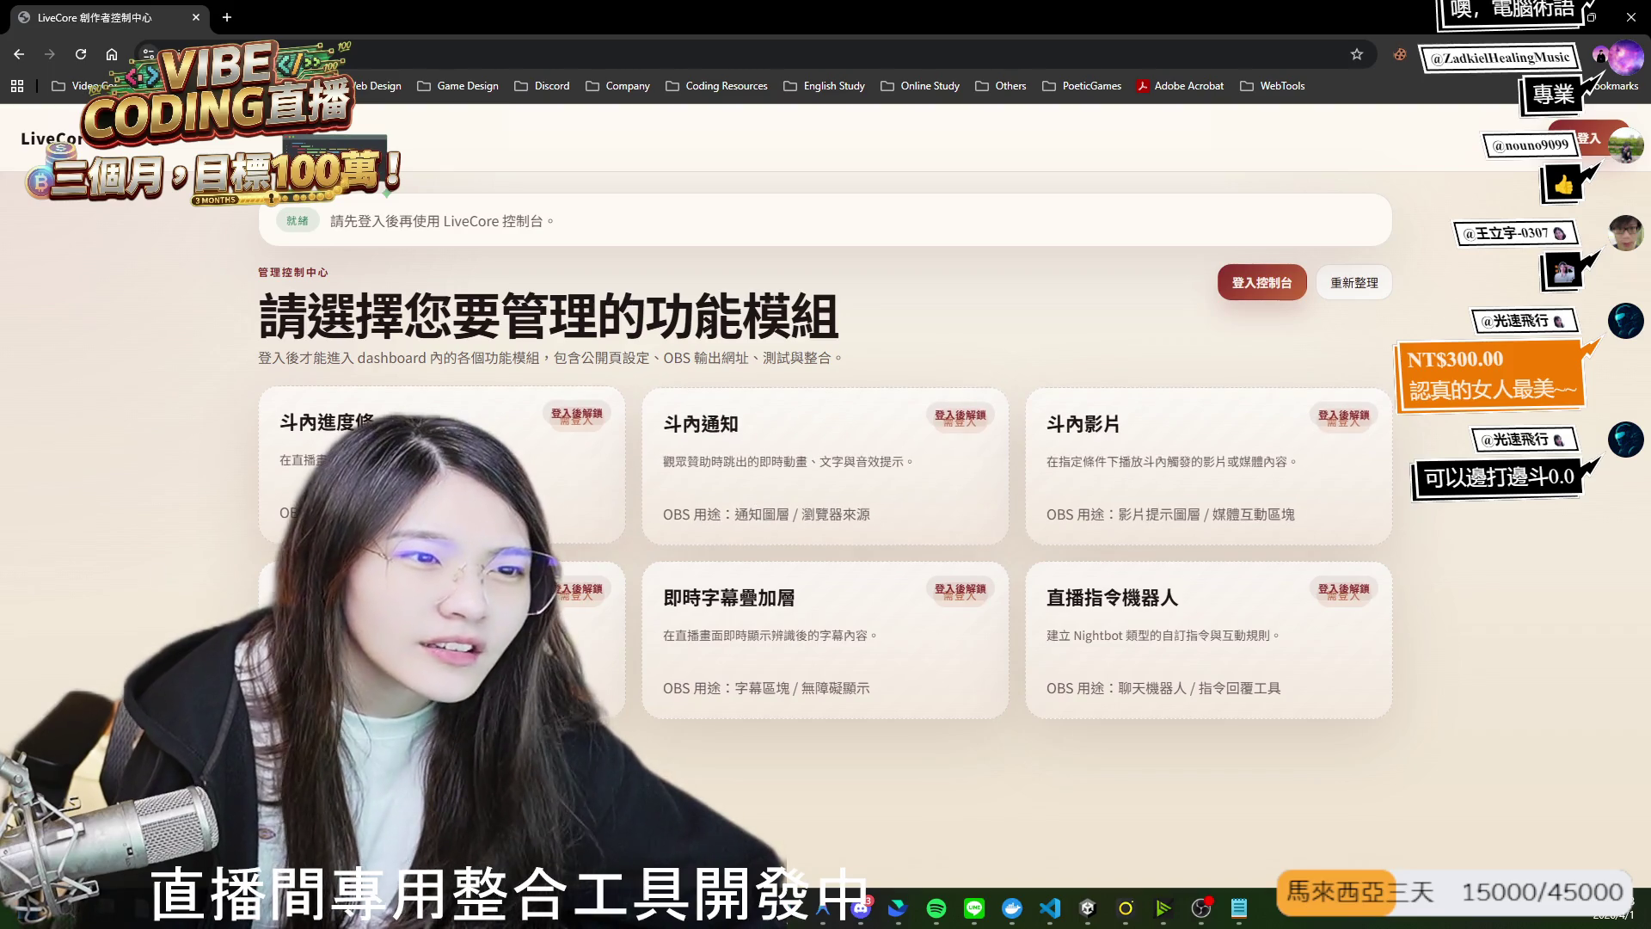
pyautogui.click(706, 506)
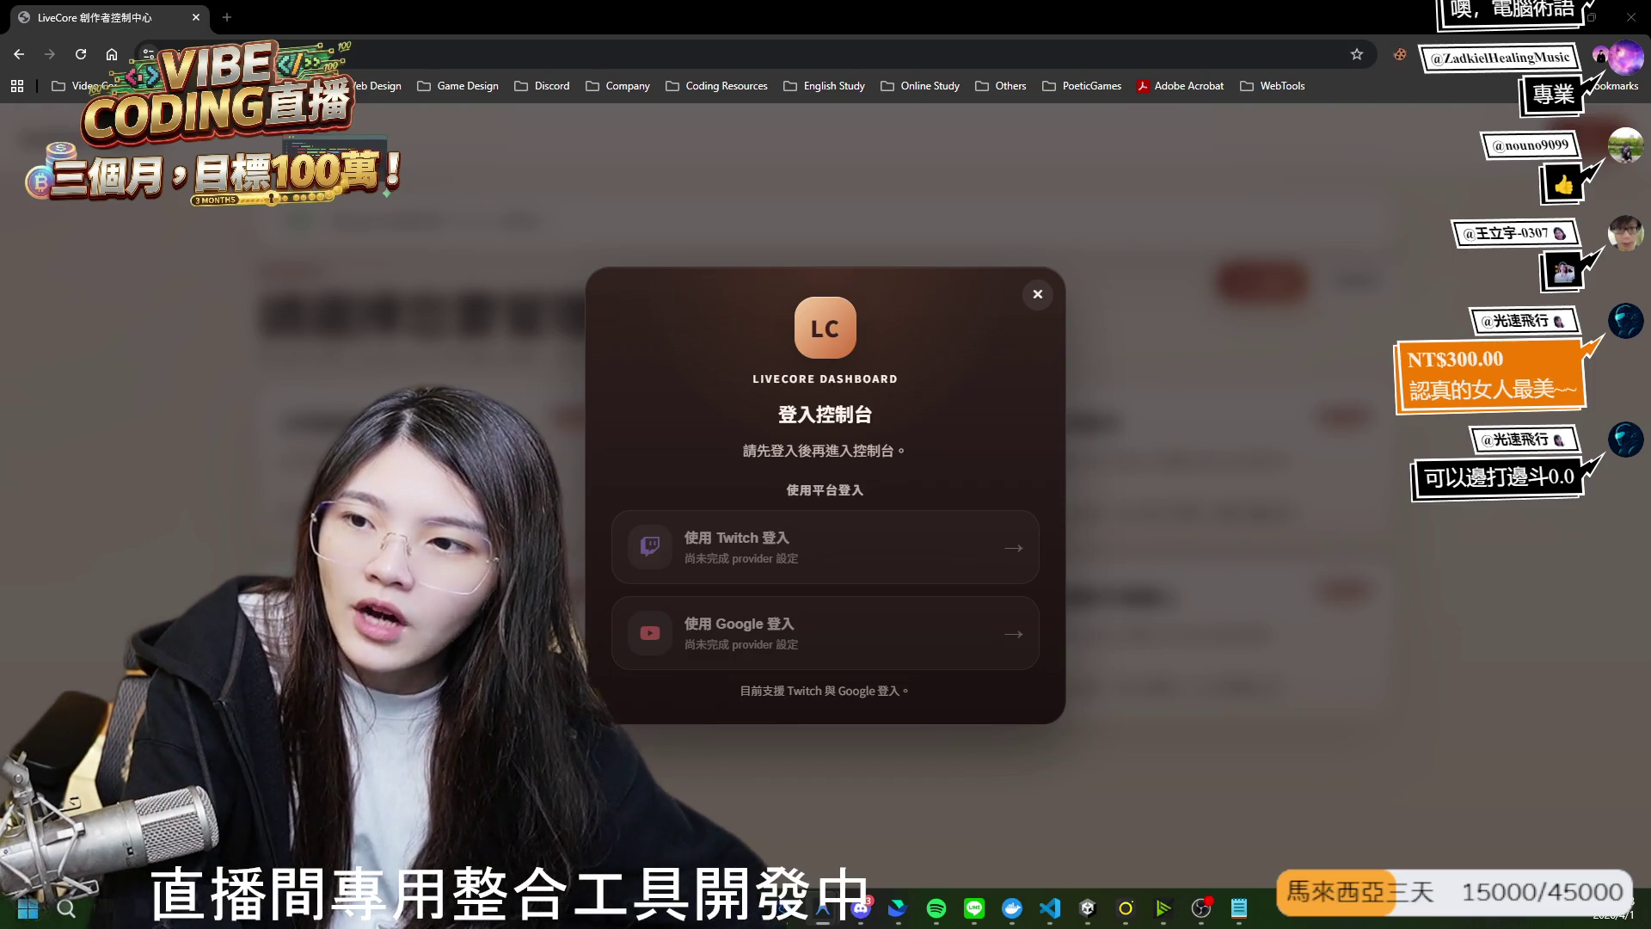
pyautogui.click(504, 54)
pyautogui.press('Return')
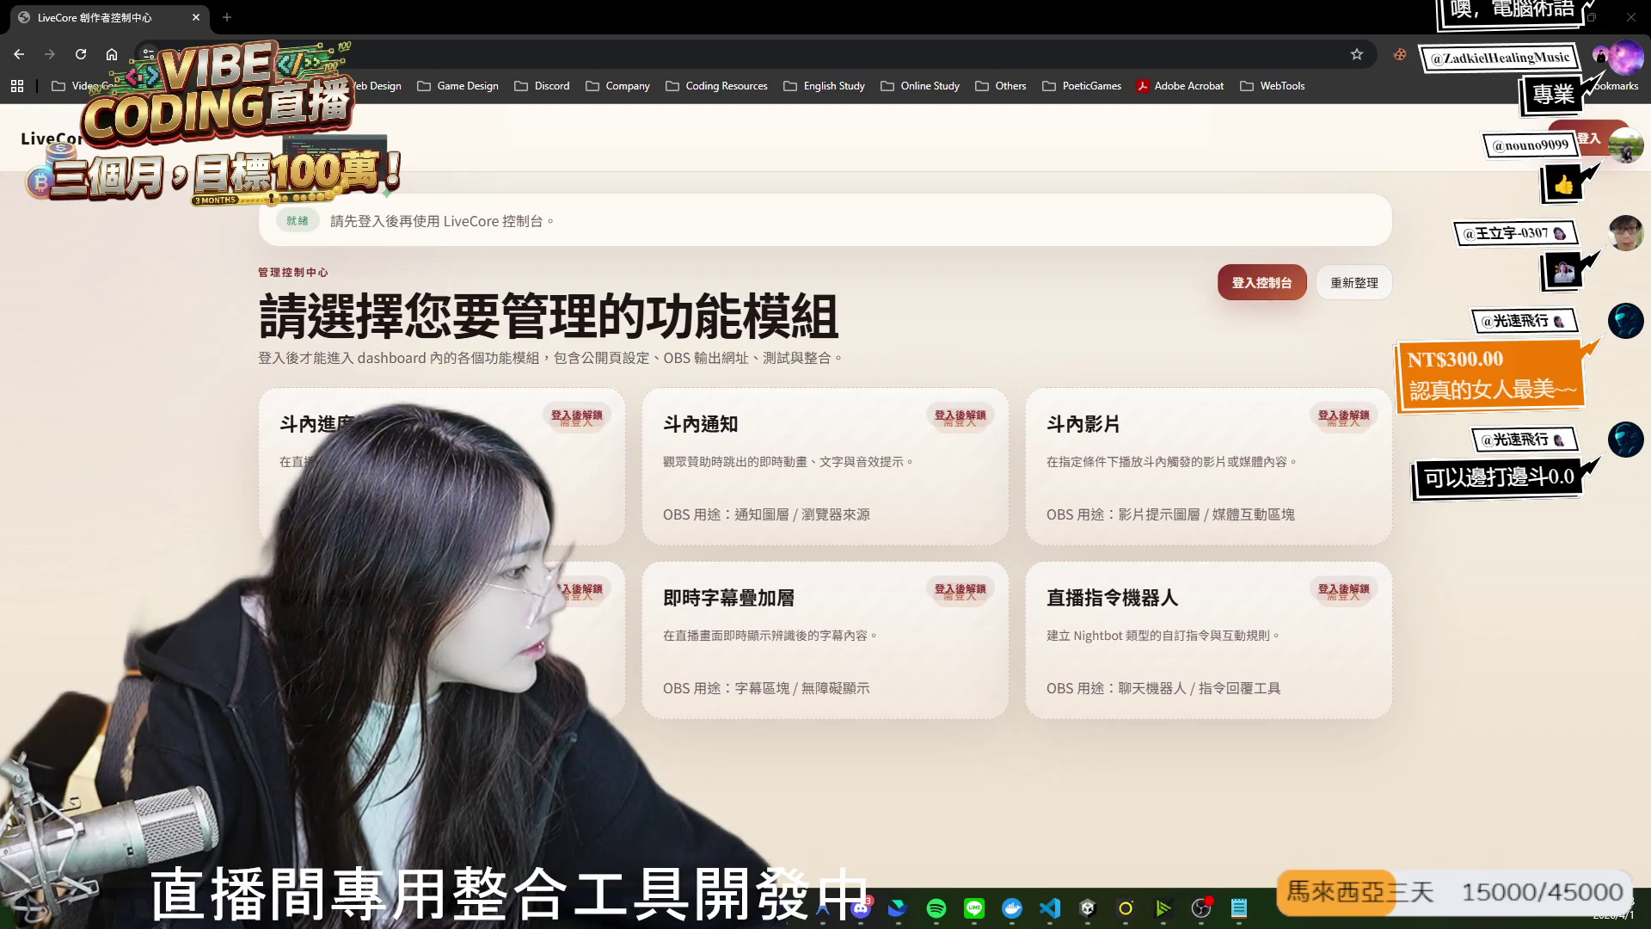
pyautogui.hotkey('ctrl', 'w')
pyautogui.hotkey('alt', 'Tab')
pyautogui.press('super+d')
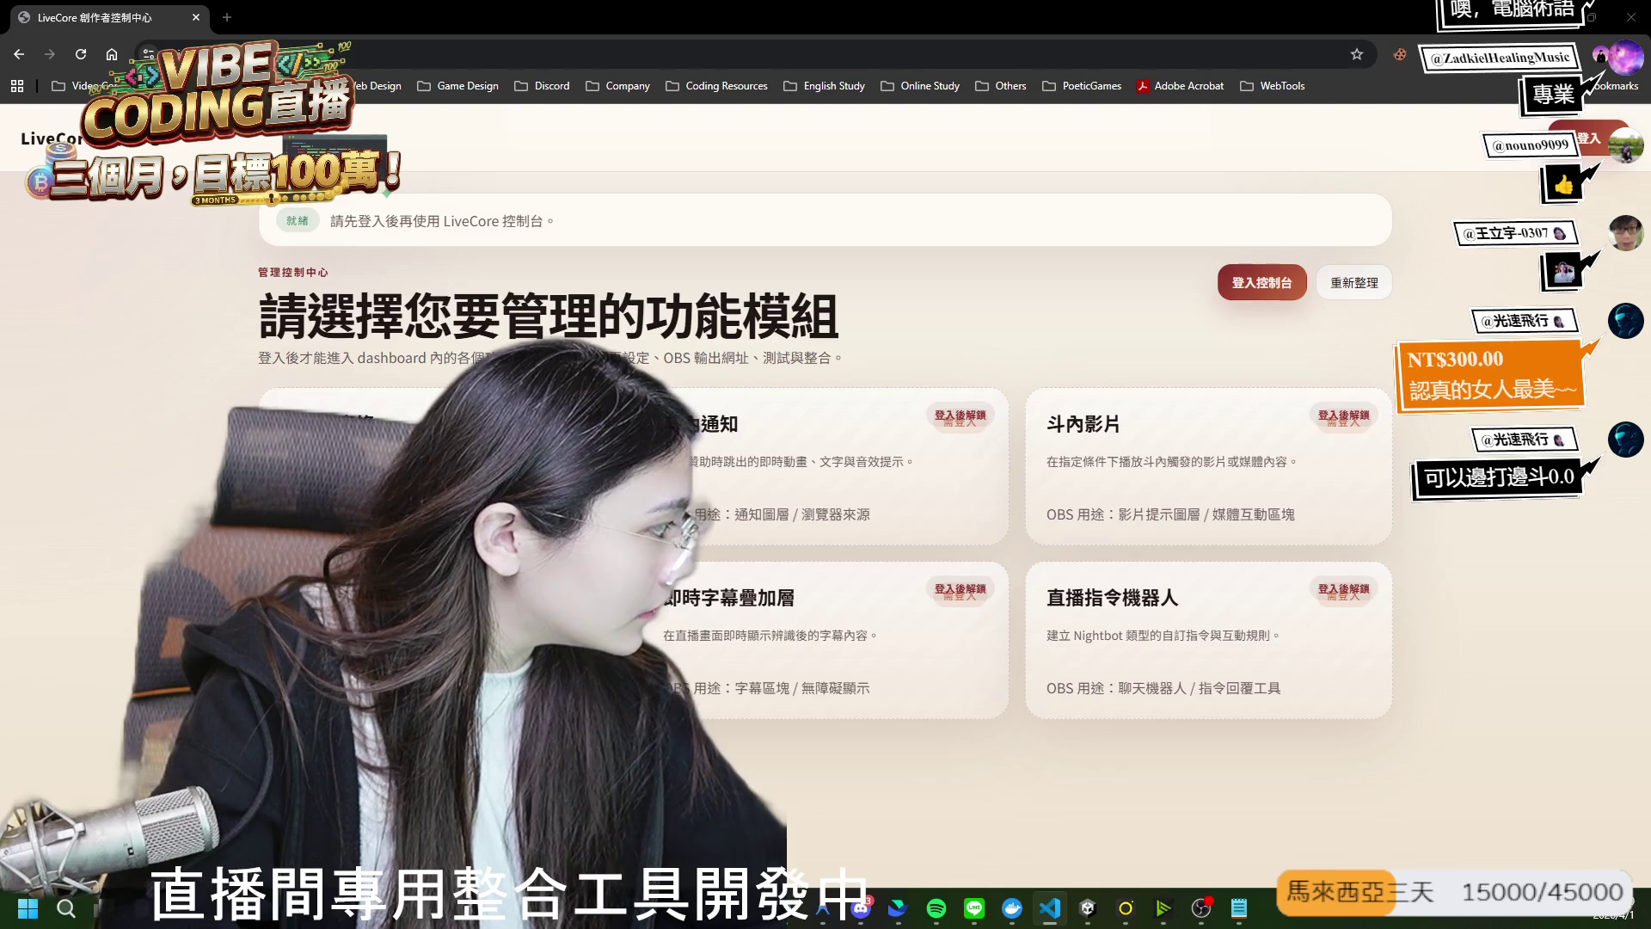
pyautogui.hotkey('alt', 'Tab')
# Start play mode with Ctrl+P to run Landmark-Battle from the 02_Login scene.
pyautogui.hotkey('ctrl', 'p')
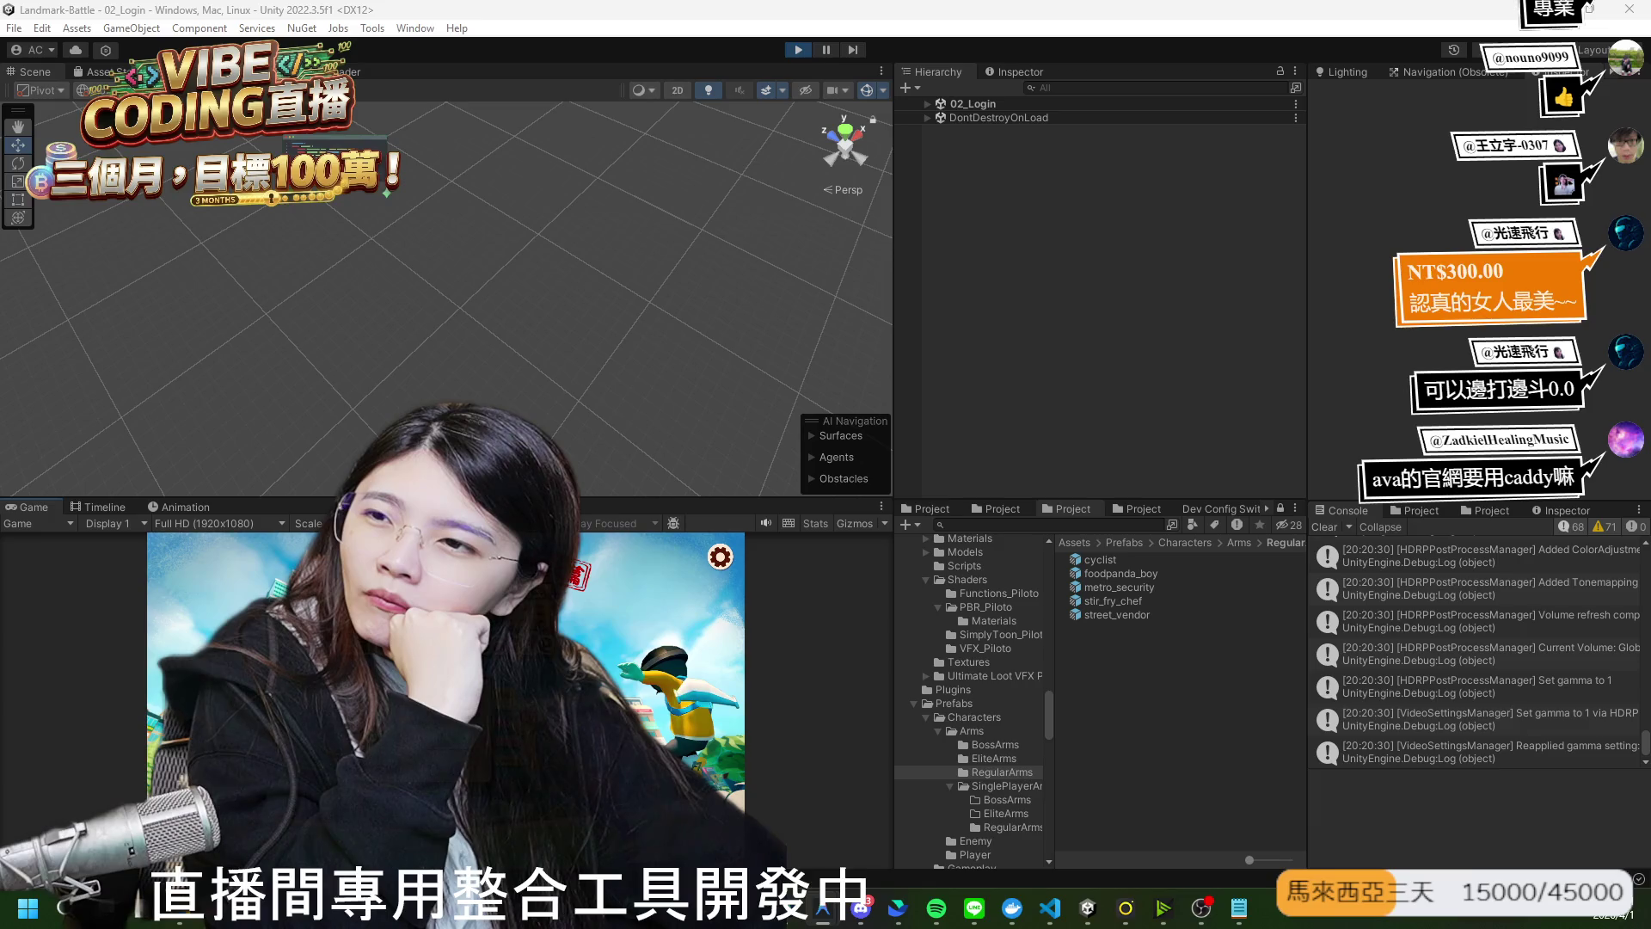
# Focus Unity and maximize the Game view to show the 08_TutorialScene summon prompt.
pyautogui.click(1088, 907)
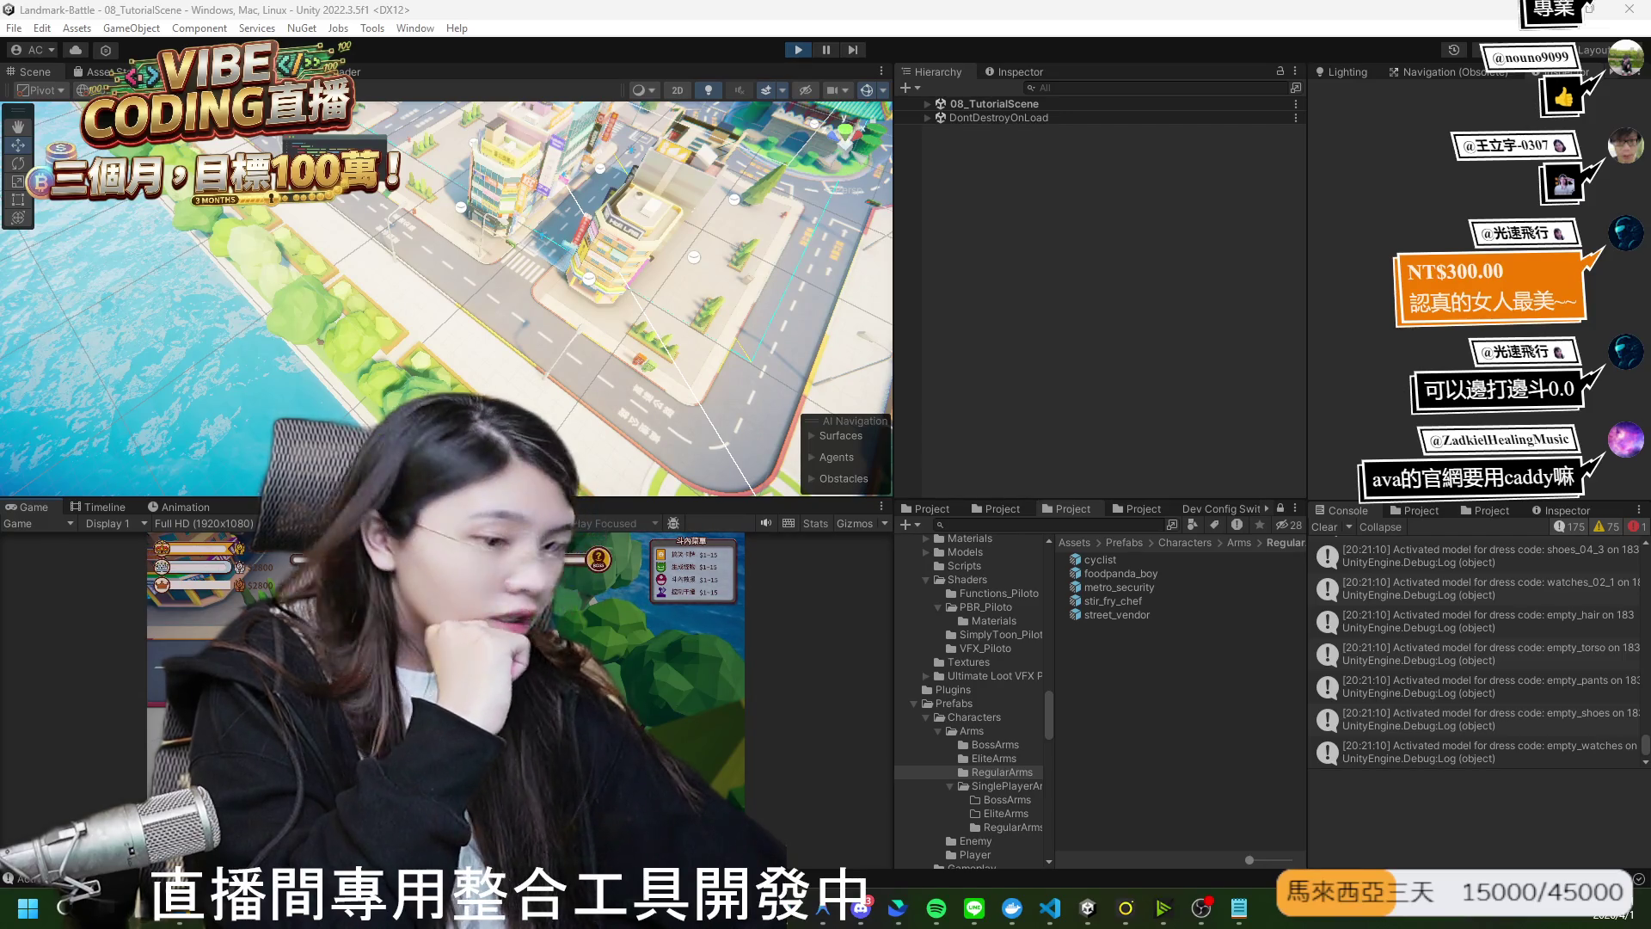
pyautogui.doubleClick(43, 506)
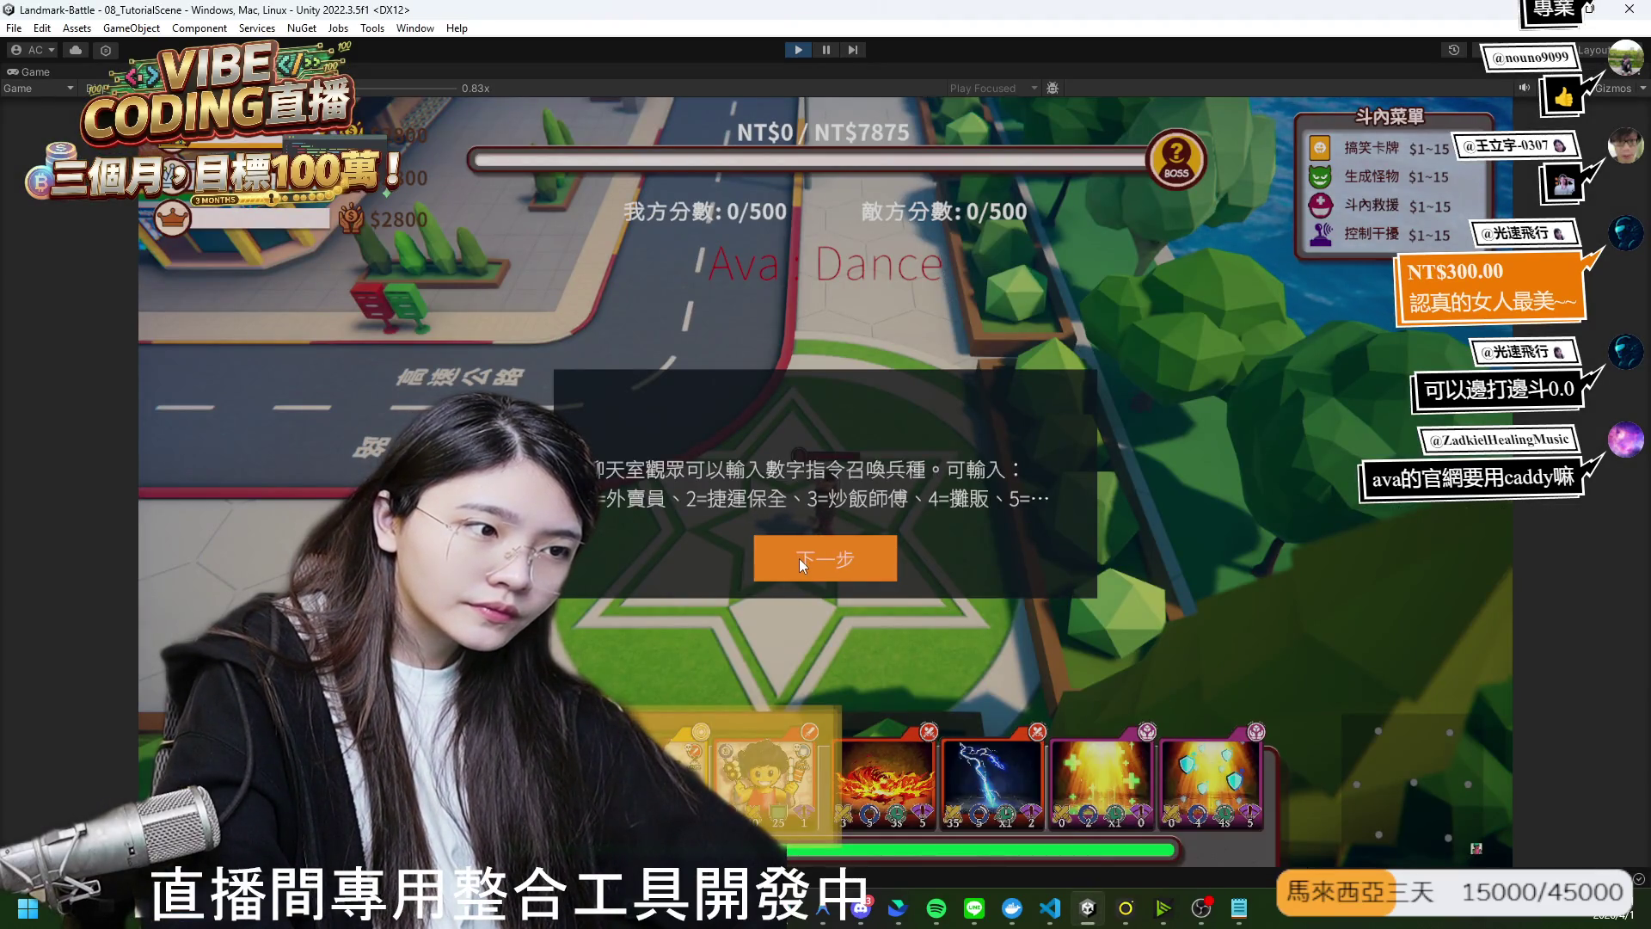
# Page through the tutorial to 開始教學, then run the character across the road with W and S.
pyautogui.click(800, 562)
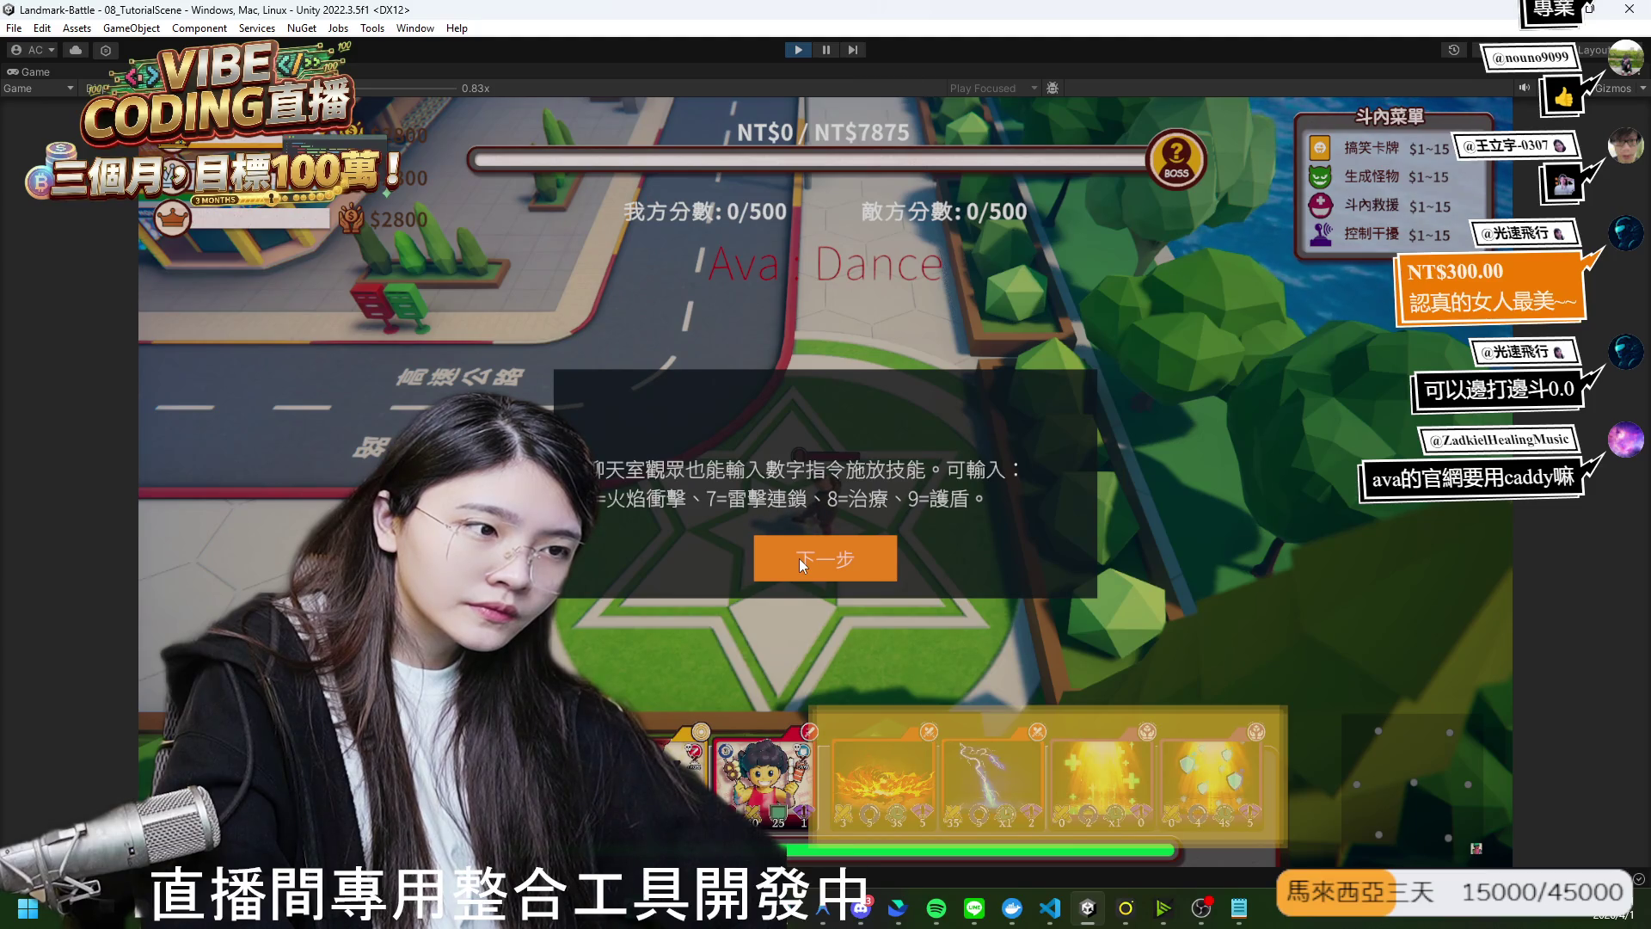
pyautogui.click(801, 565)
pyautogui.click(801, 565)
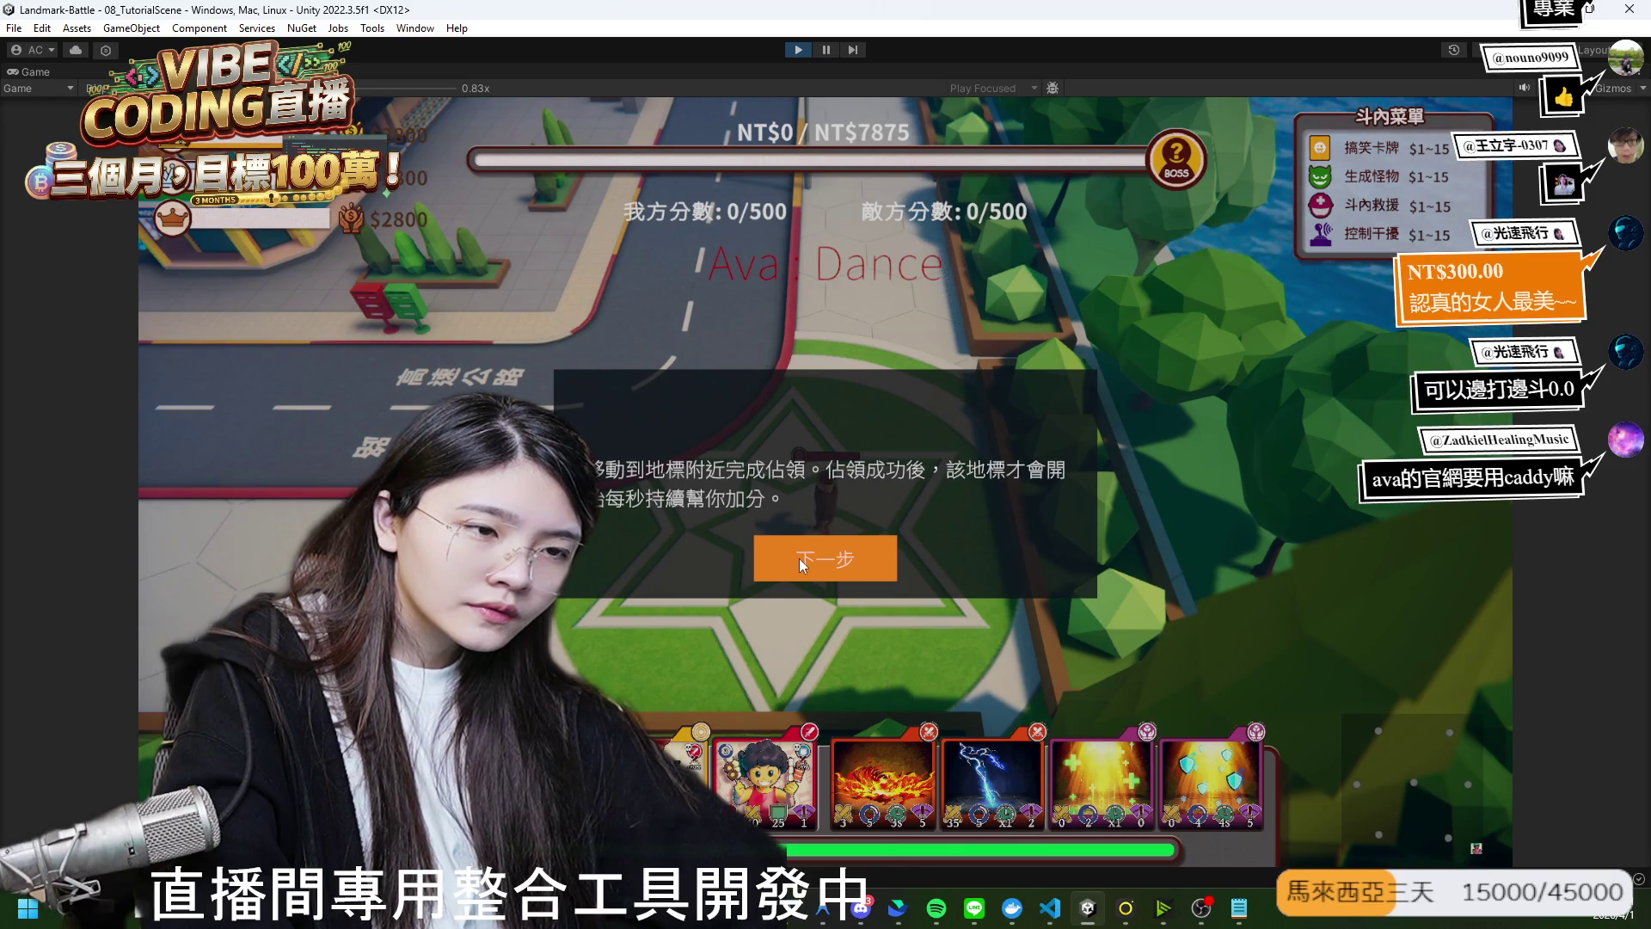
pyautogui.click(802, 565)
pyautogui.click(801, 565)
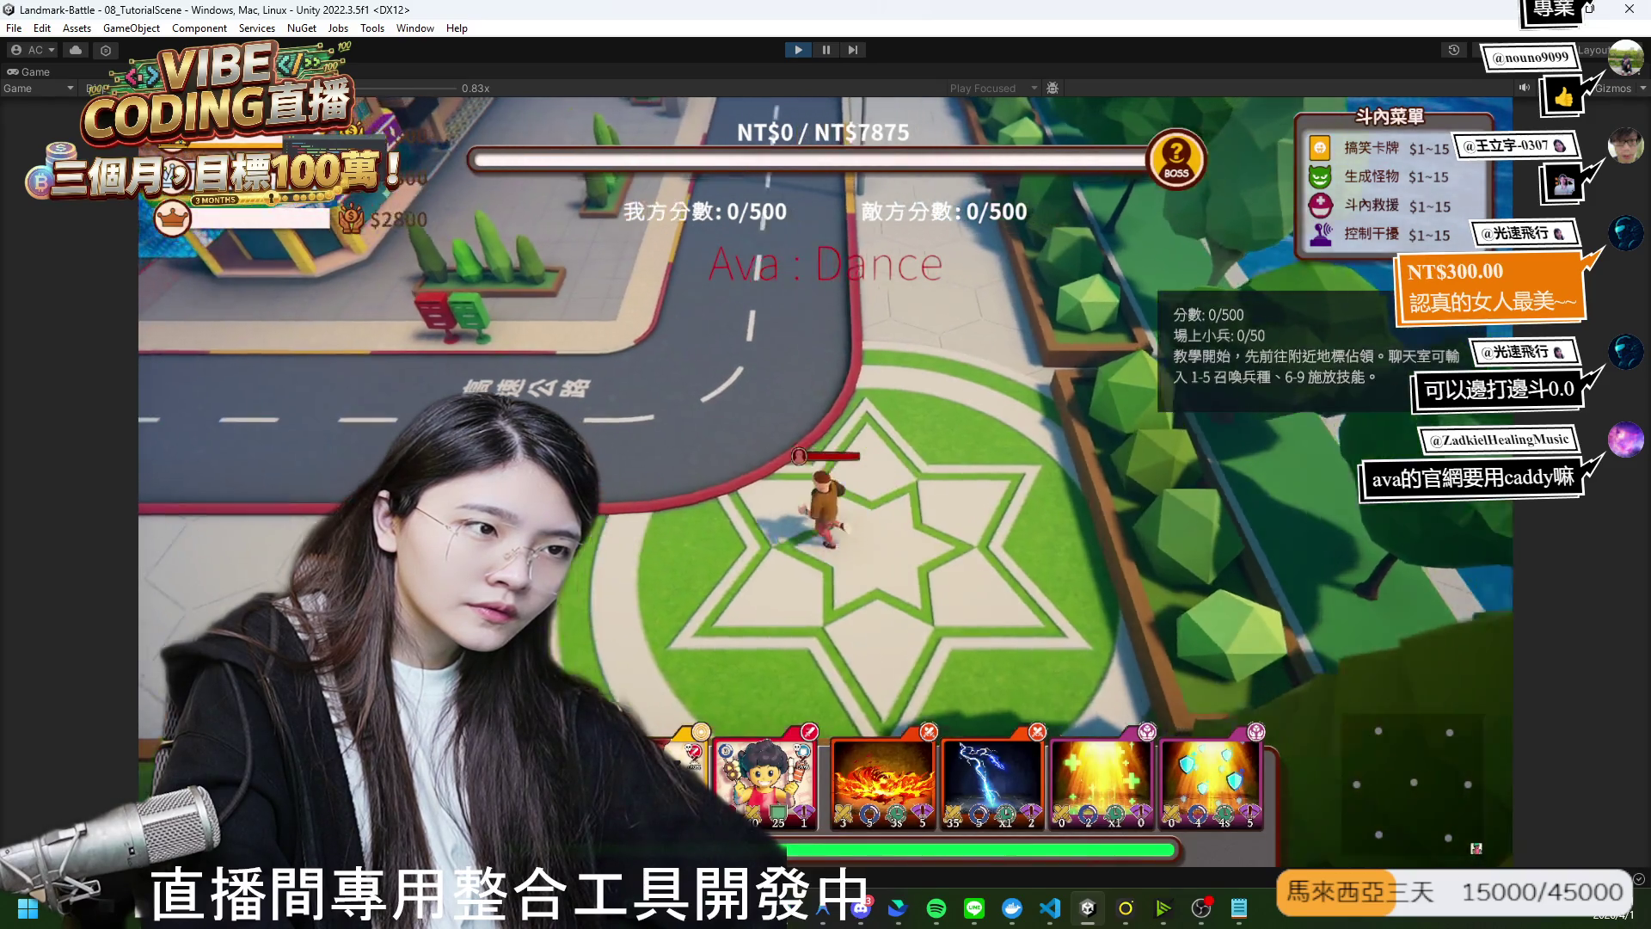
pyautogui.press('w')
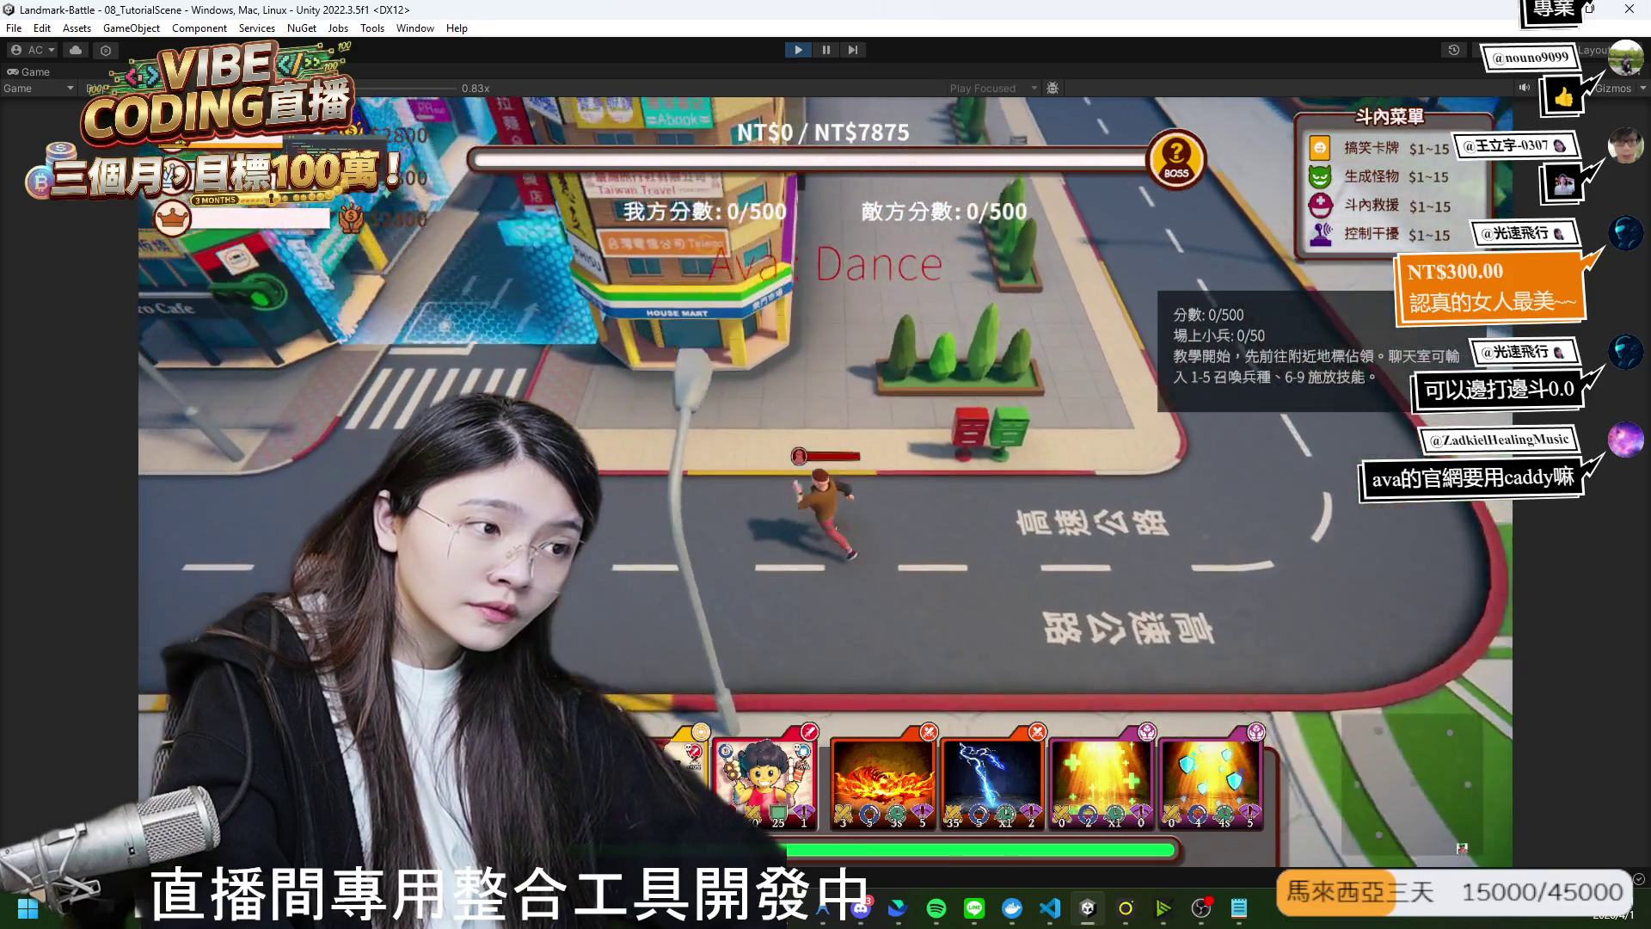
pyautogui.press('s')
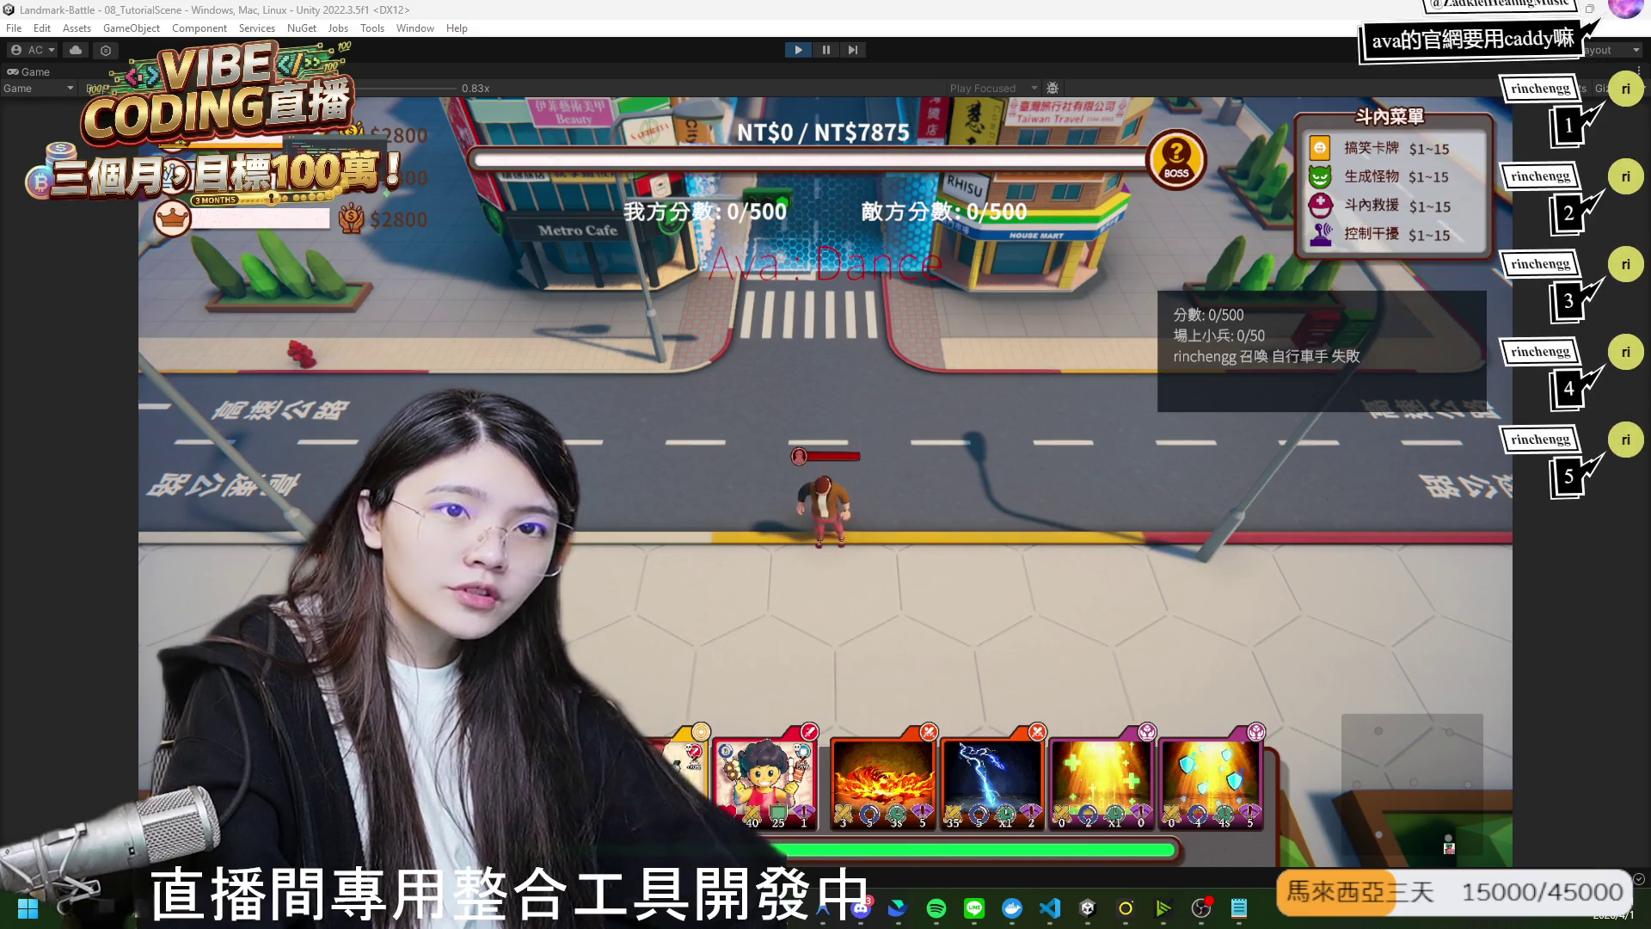
# Restore the editor layout, review the TutorialSceneController warnings, then stop the play-test.
pyautogui.doubleClick(33, 70)
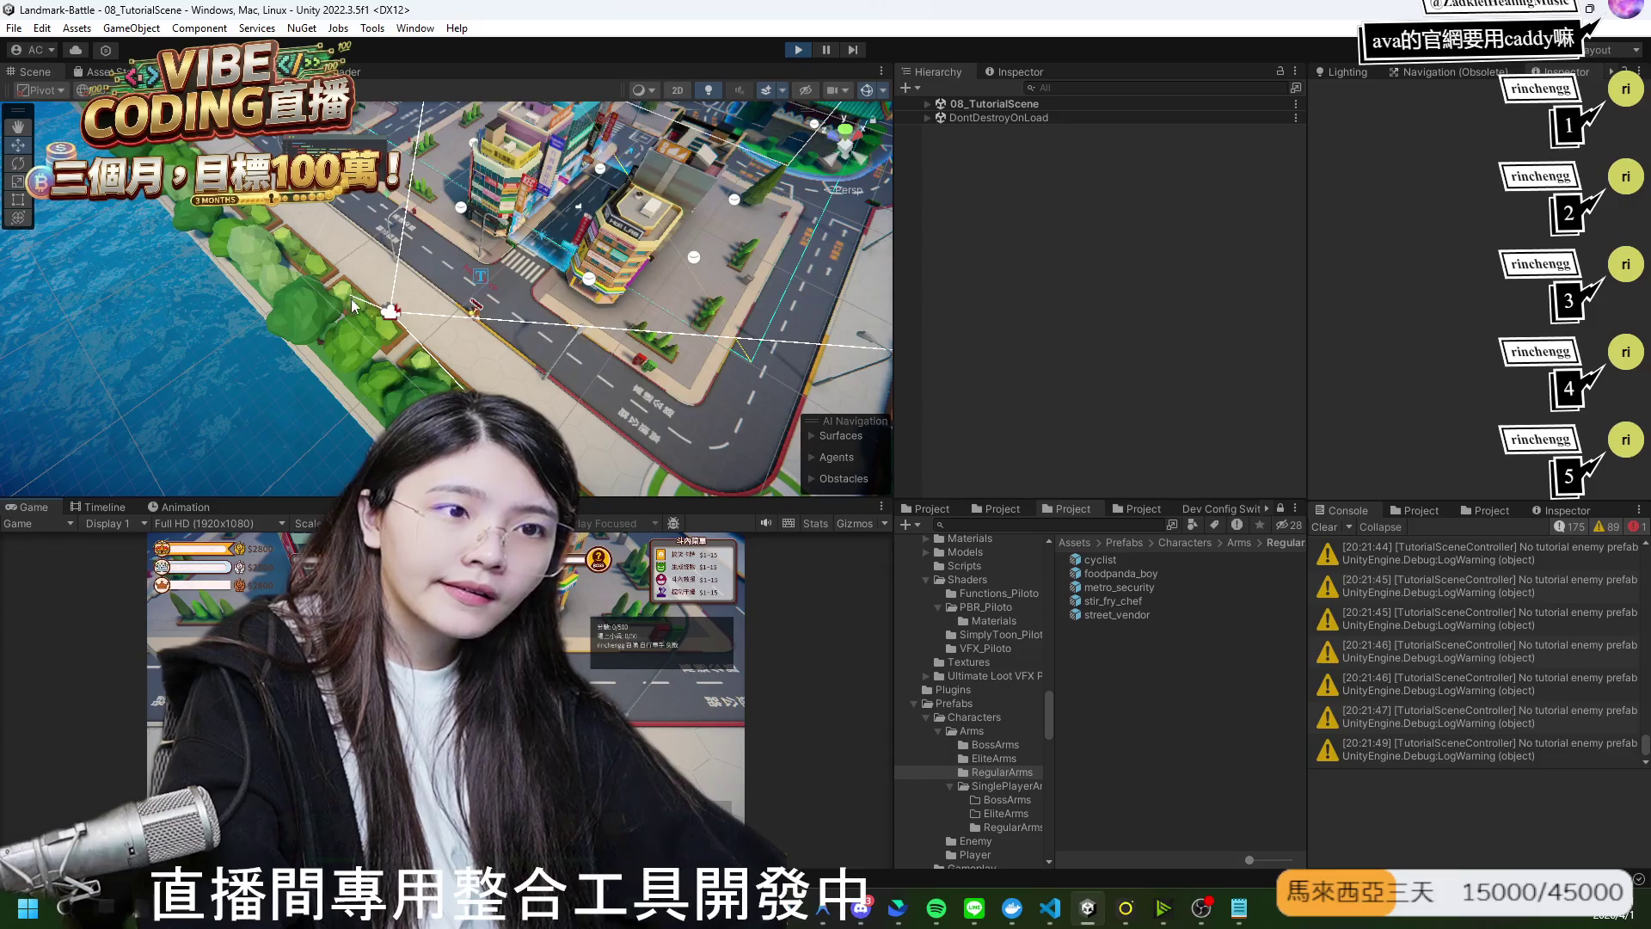
pyautogui.moveTo(830, 233)
pyautogui.mouseDown()
pyautogui.moveTo(924, 234)
pyautogui.moveTo(836, 270)
pyautogui.mouseUp()
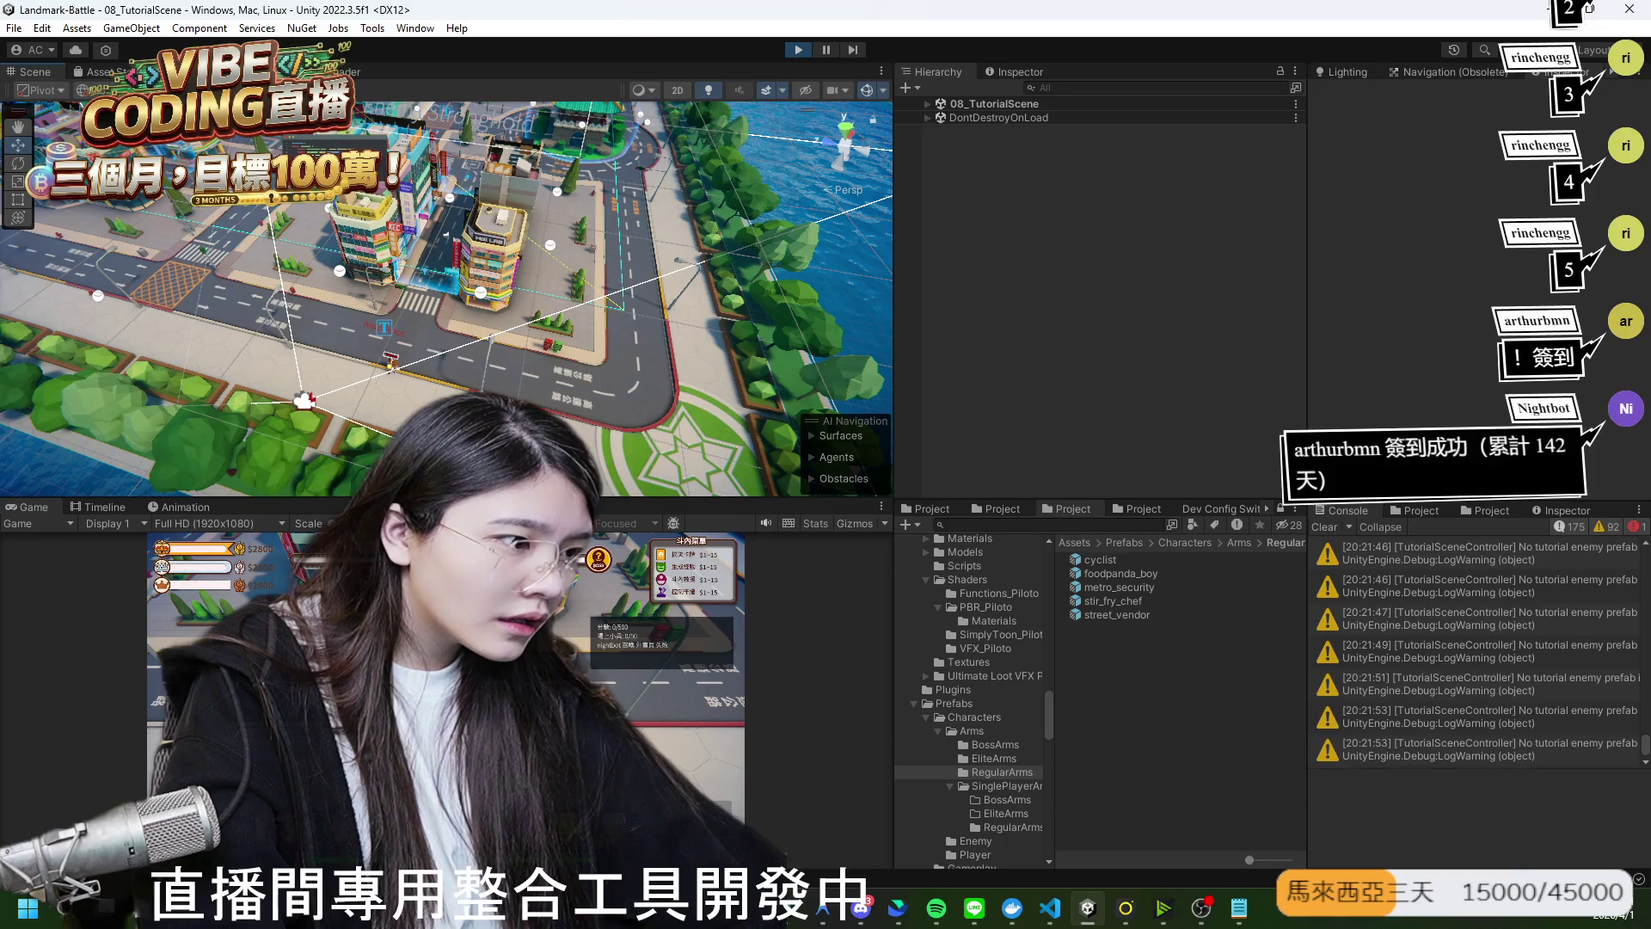
pyautogui.hotkey('alt', 'Tab')
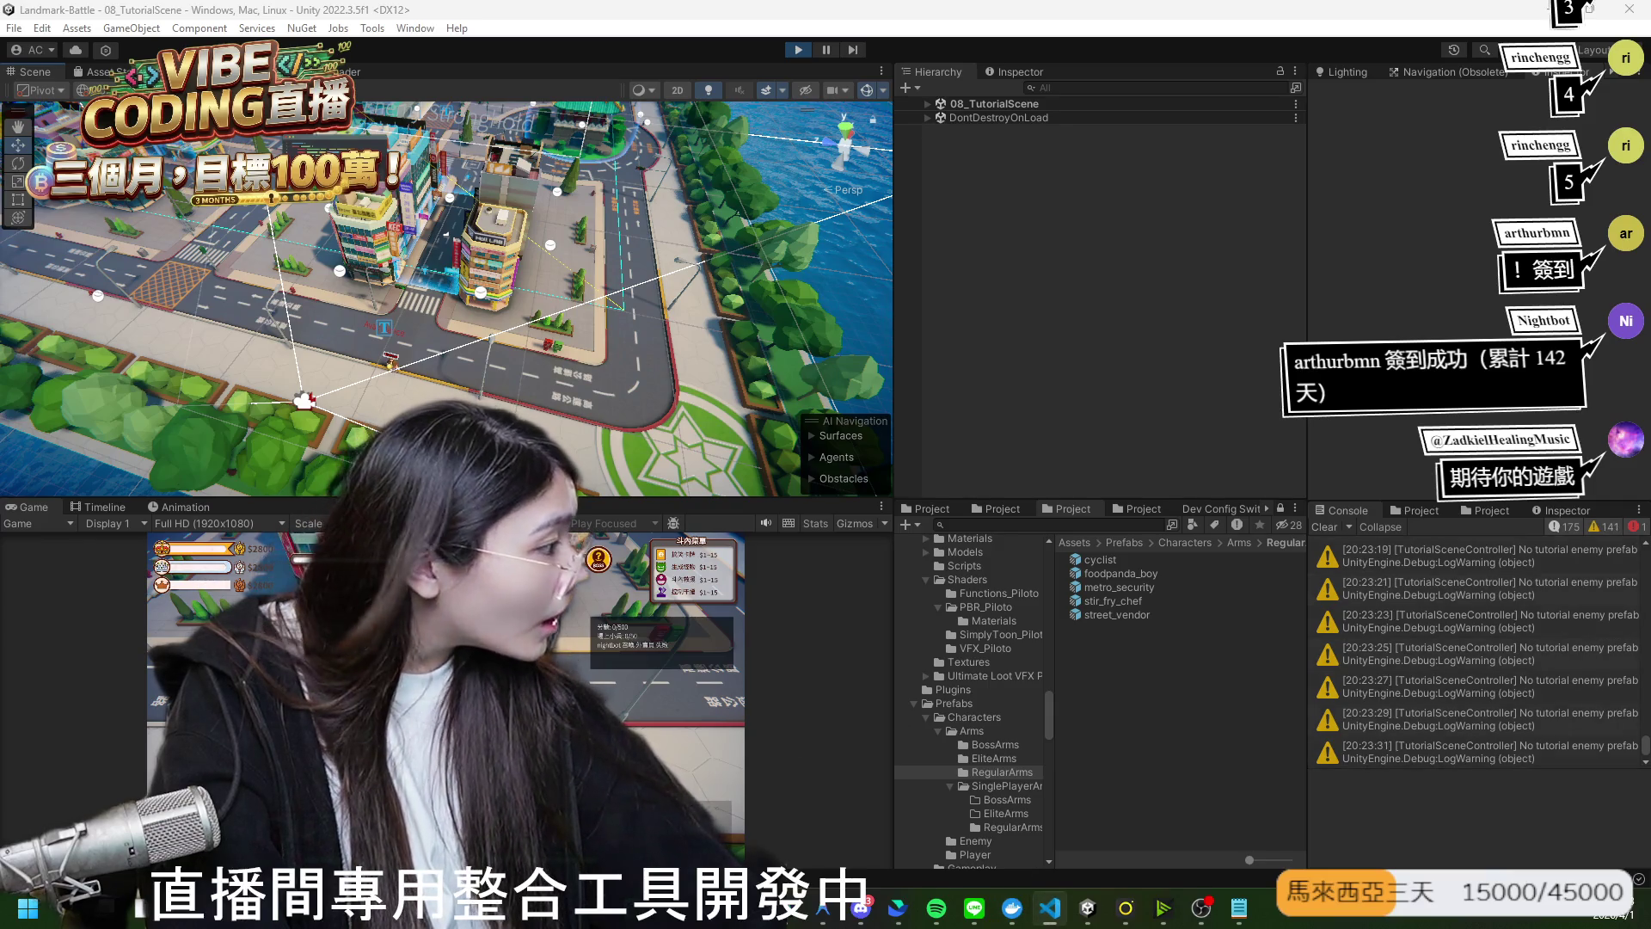
pyautogui.click(798, 51)
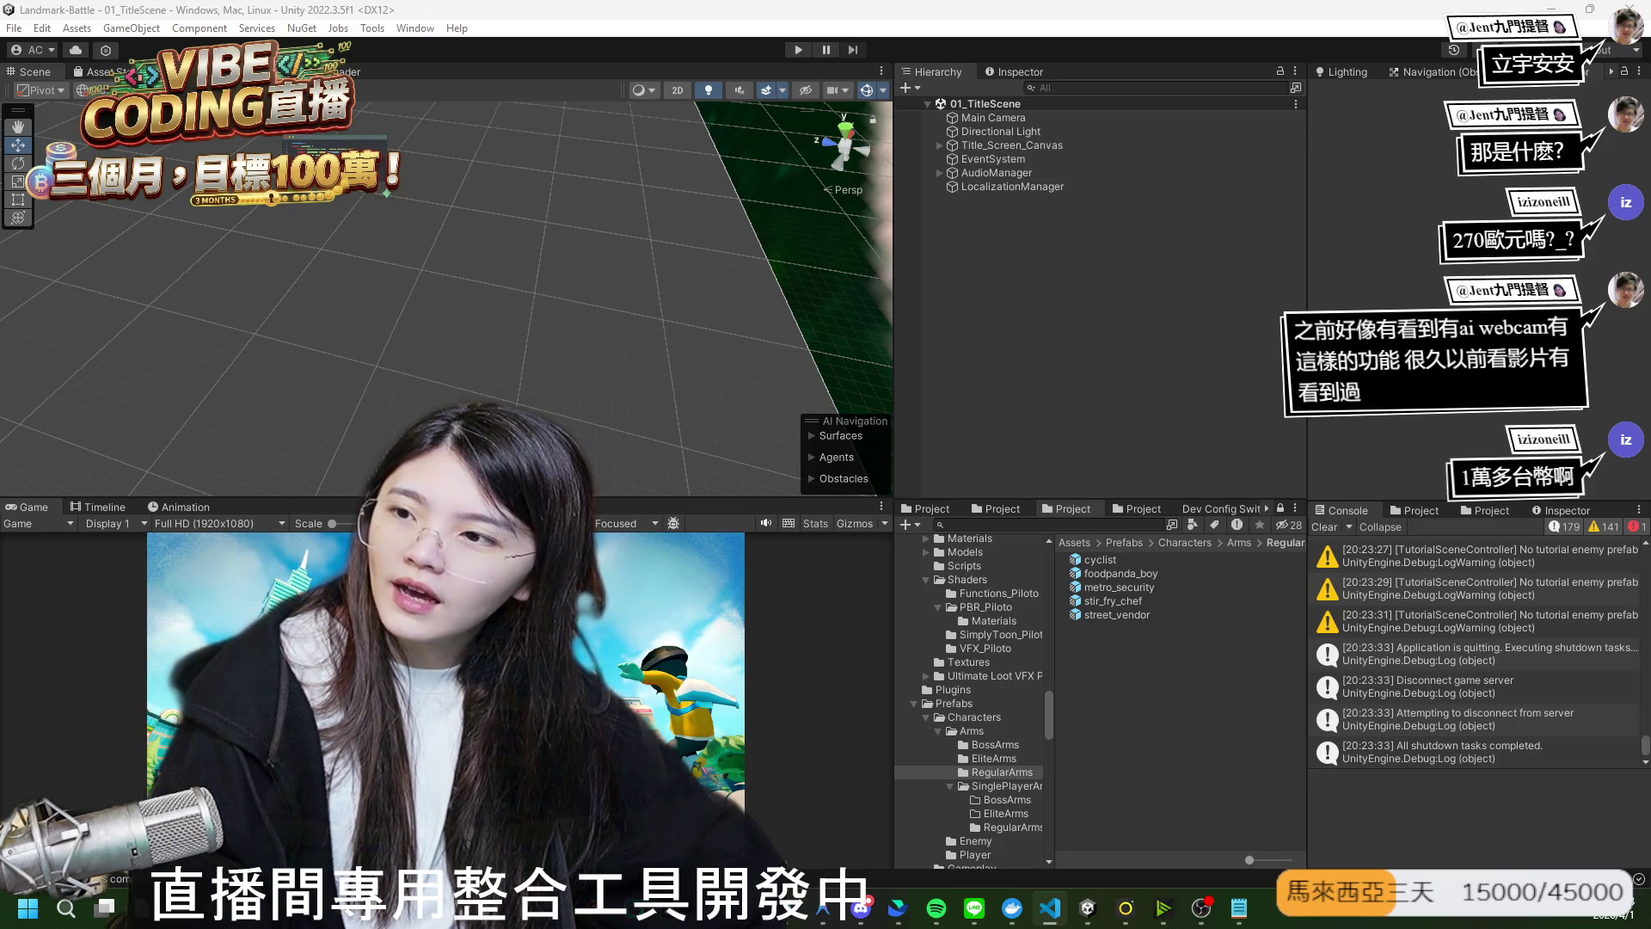
# Search 'eye traker' in a new tab, open the Tobii Pro Spark page, and search tobii-pro-spark.
pyautogui.hotkey('alt', 'Tab')
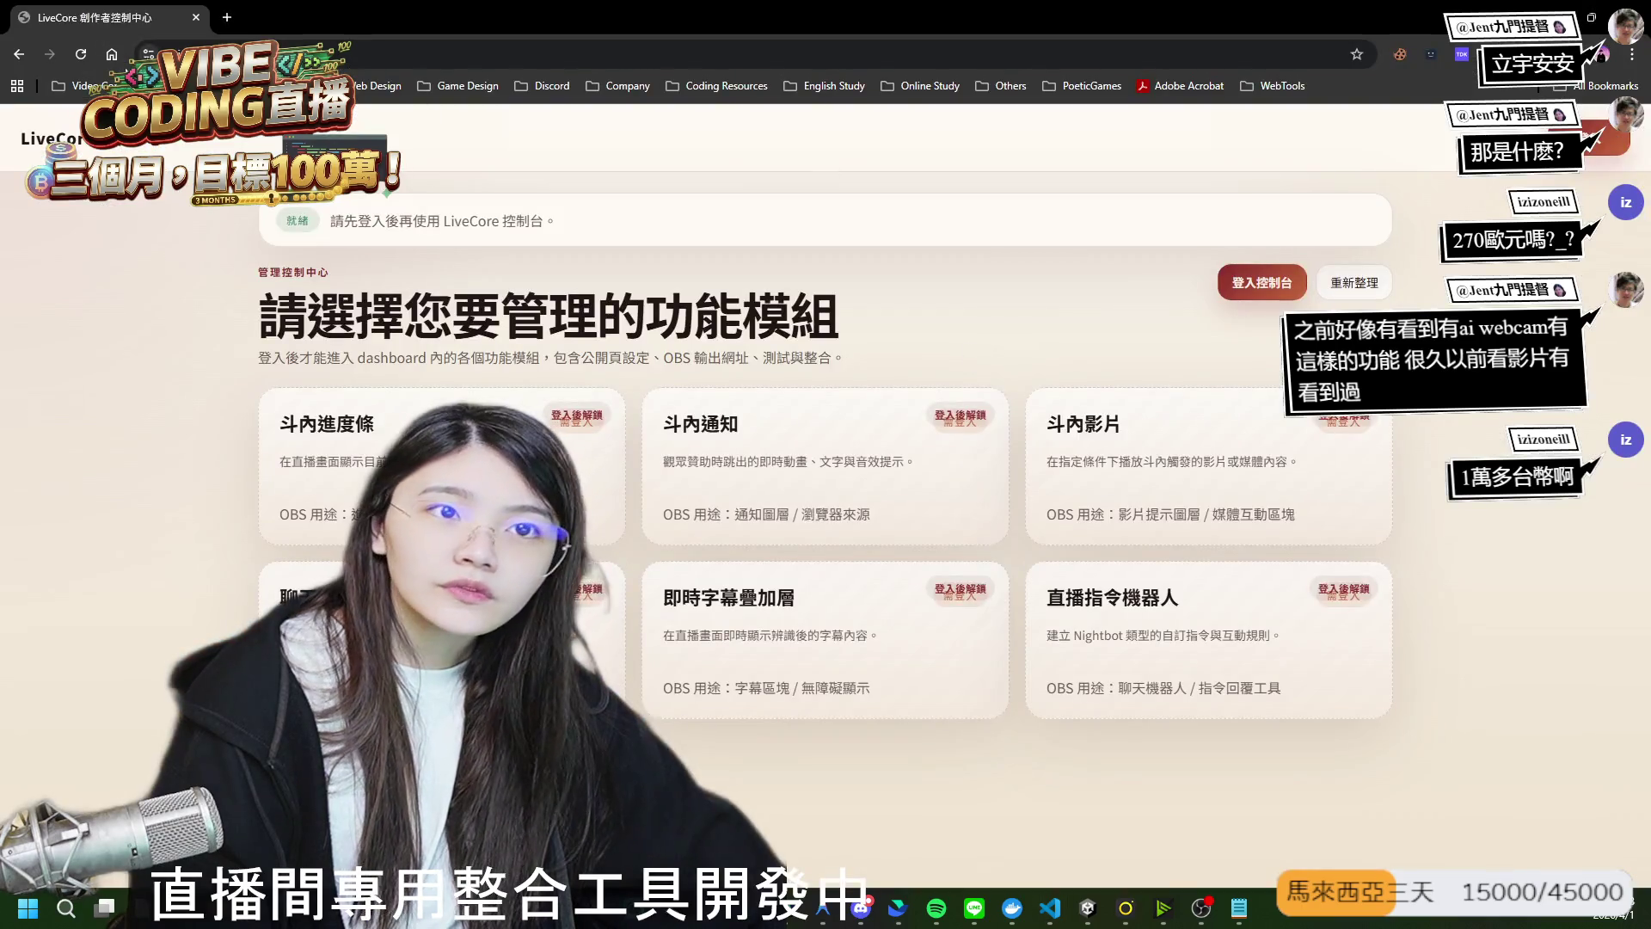
pyautogui.click(230, 22)
pyautogui.hotkey('ctrl', 'l')
pyautogui.press('Escape')
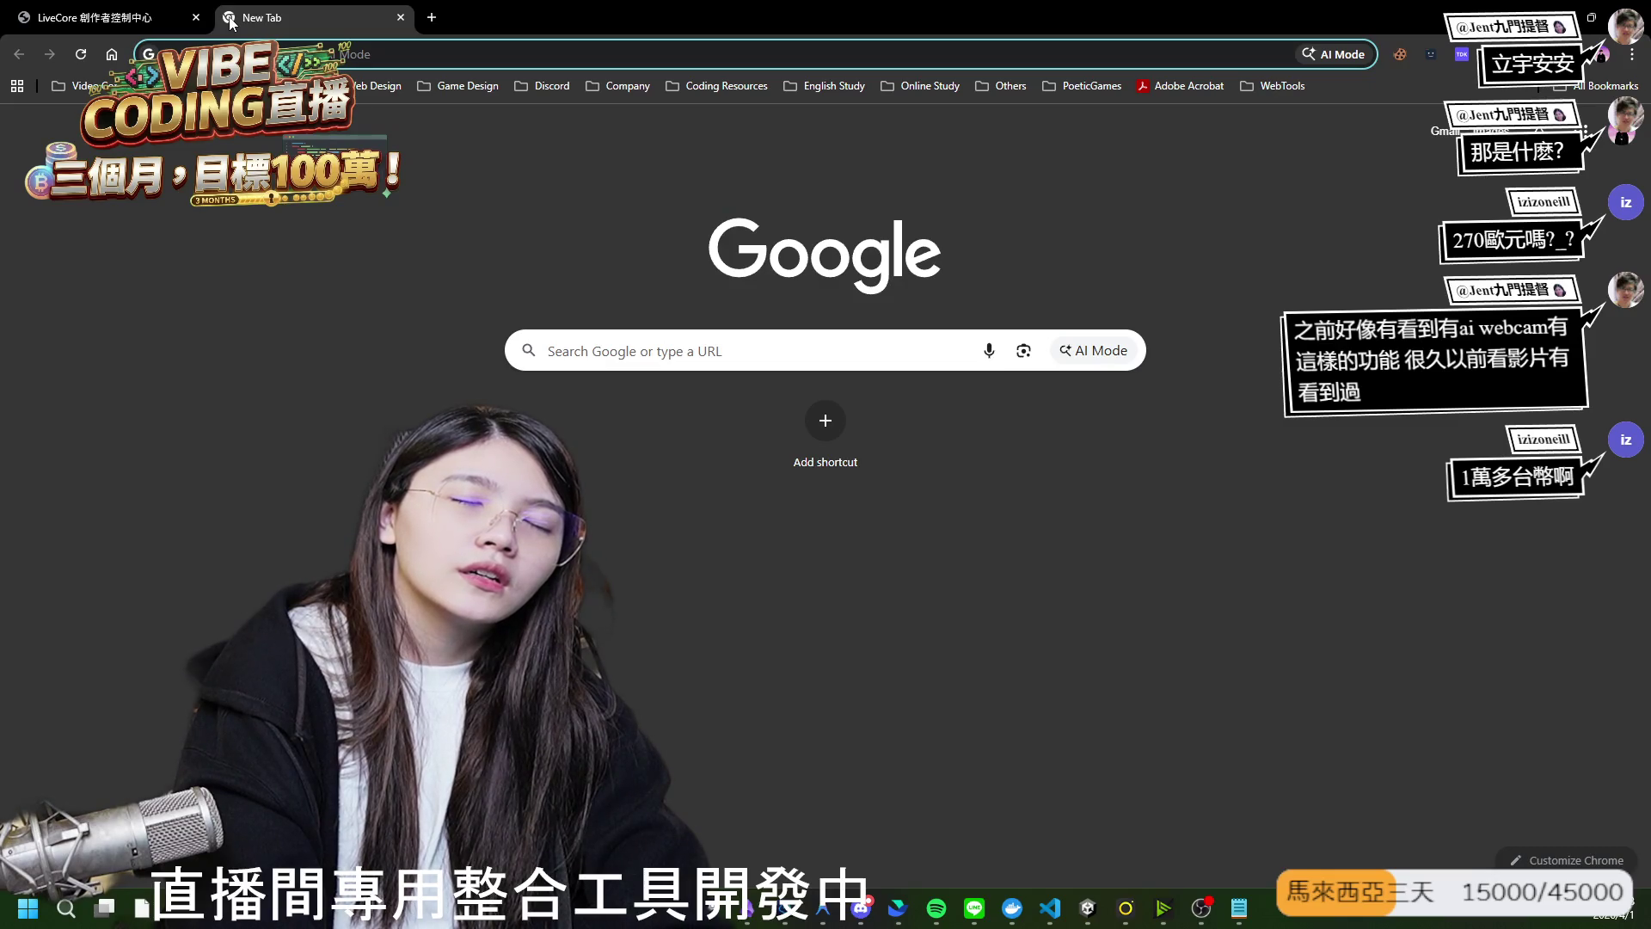
pyautogui.write('eye tra')
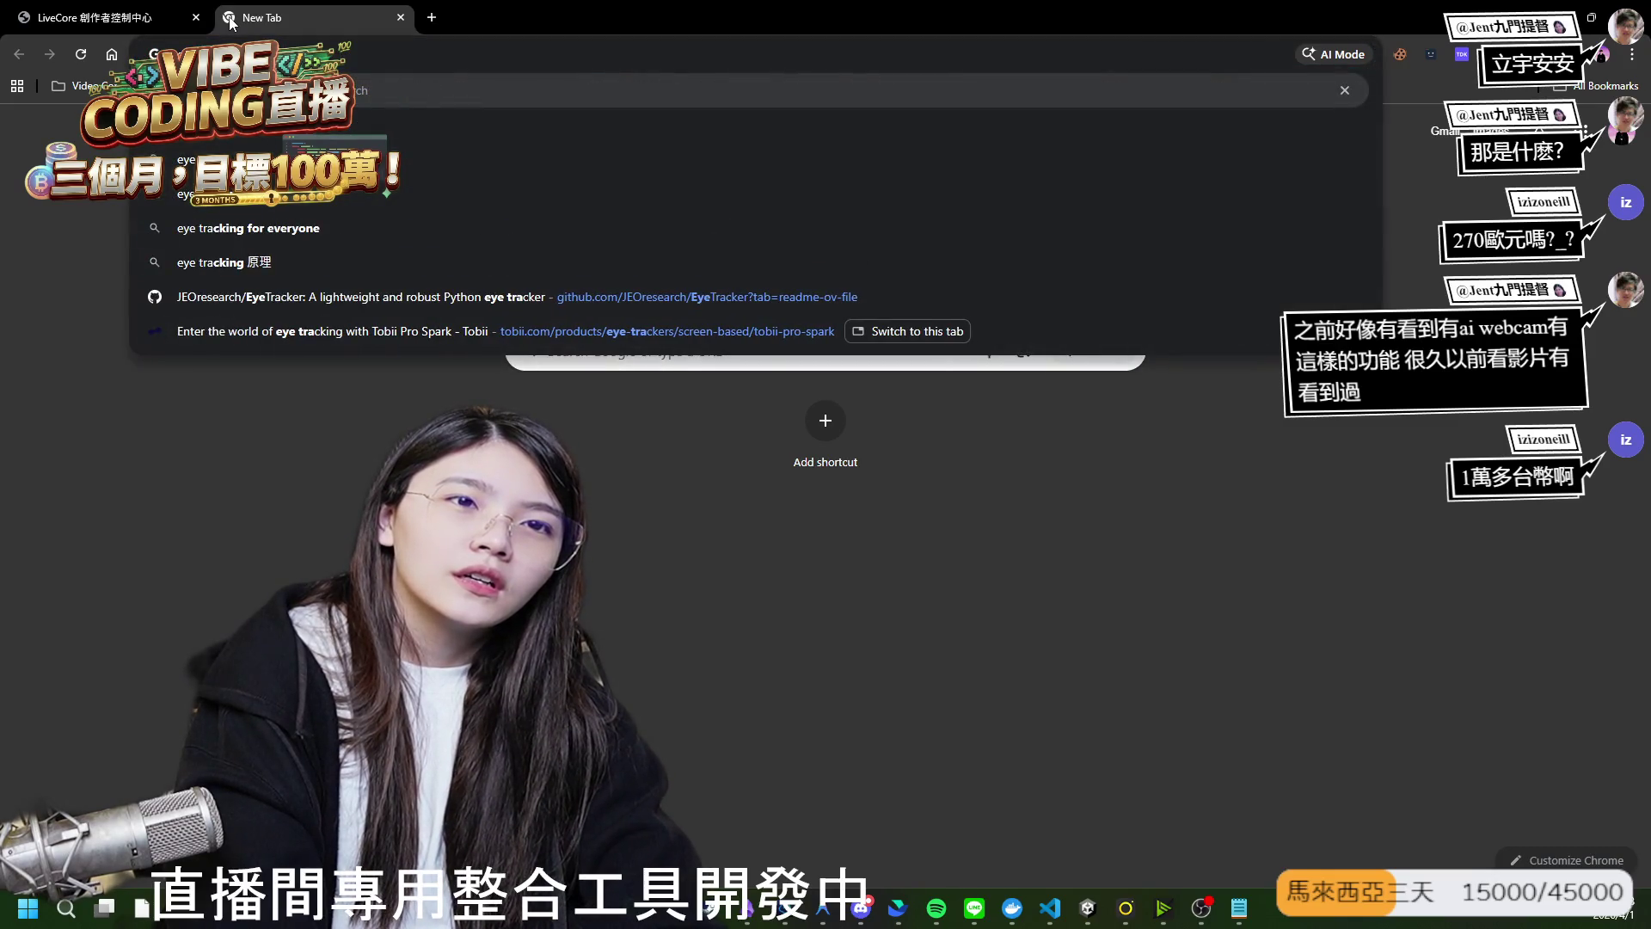
pyautogui.write('ker github')
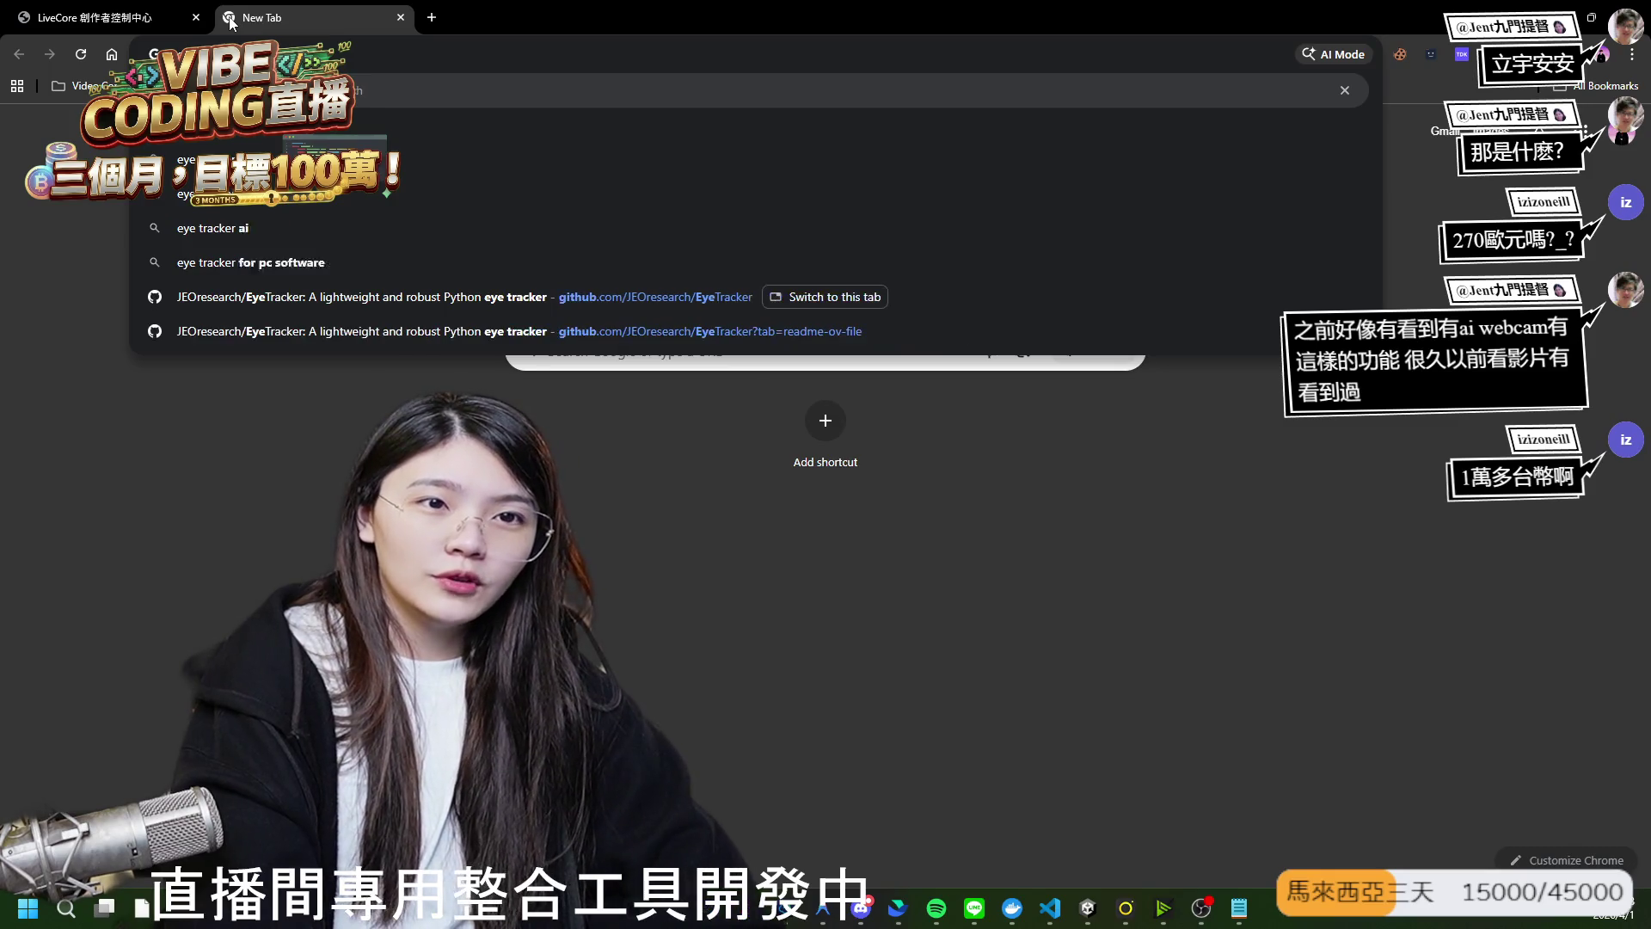
pyautogui.press('BackSpace')
pyautogui.press('BackSpace')
pyautogui.press('BackSpace')
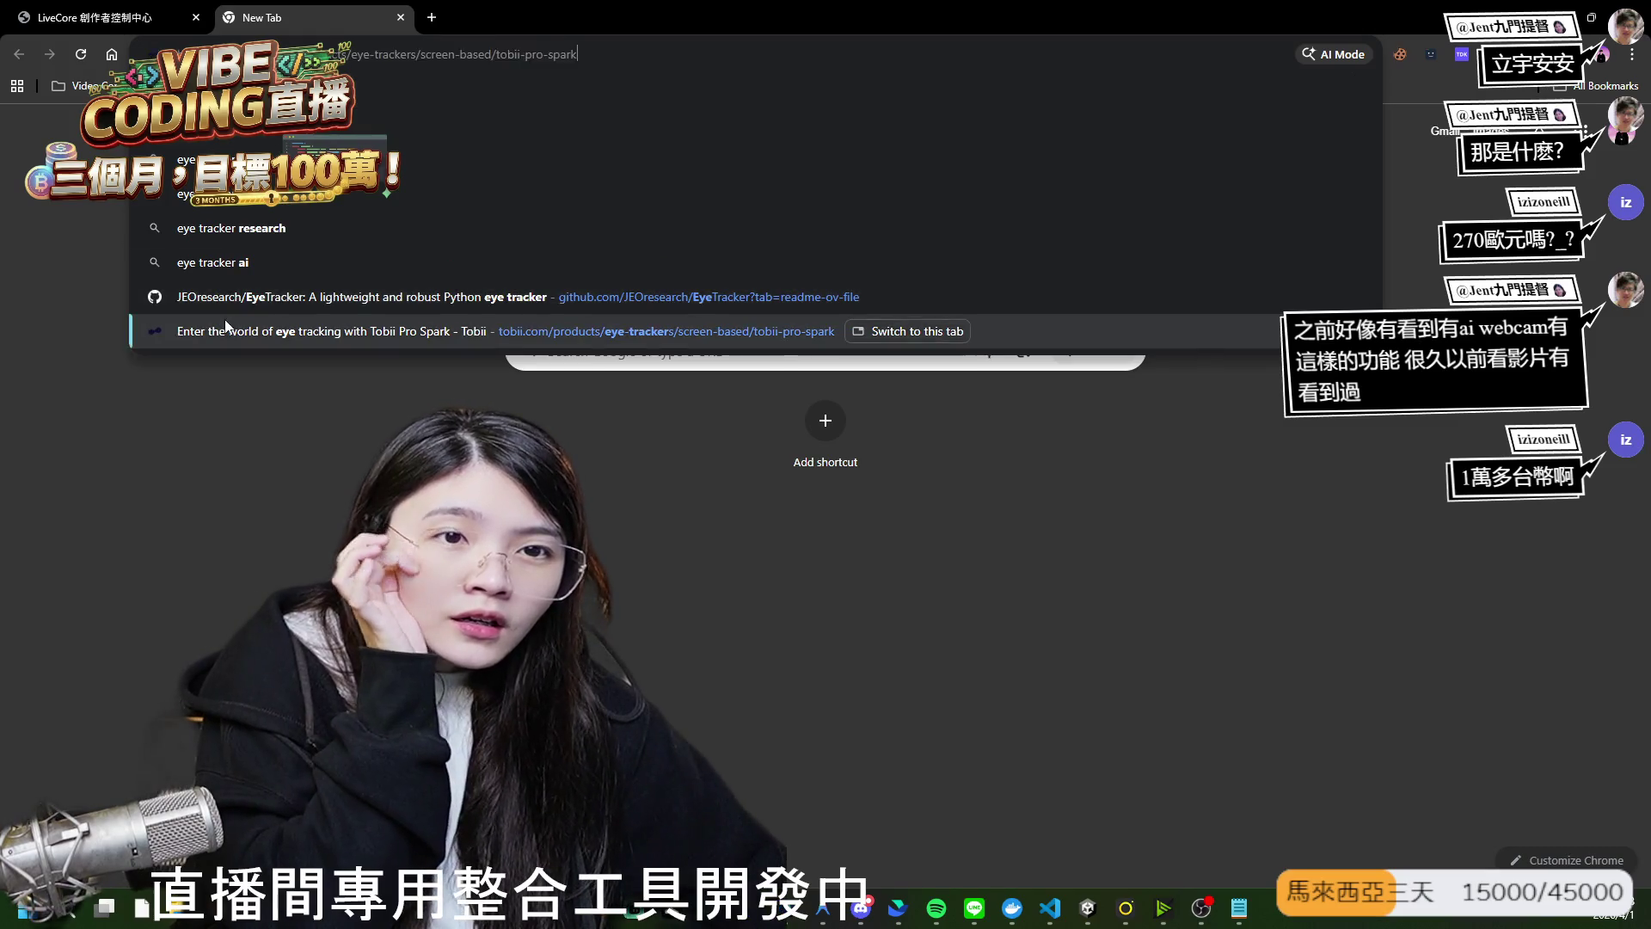
pyautogui.click(261, 337)
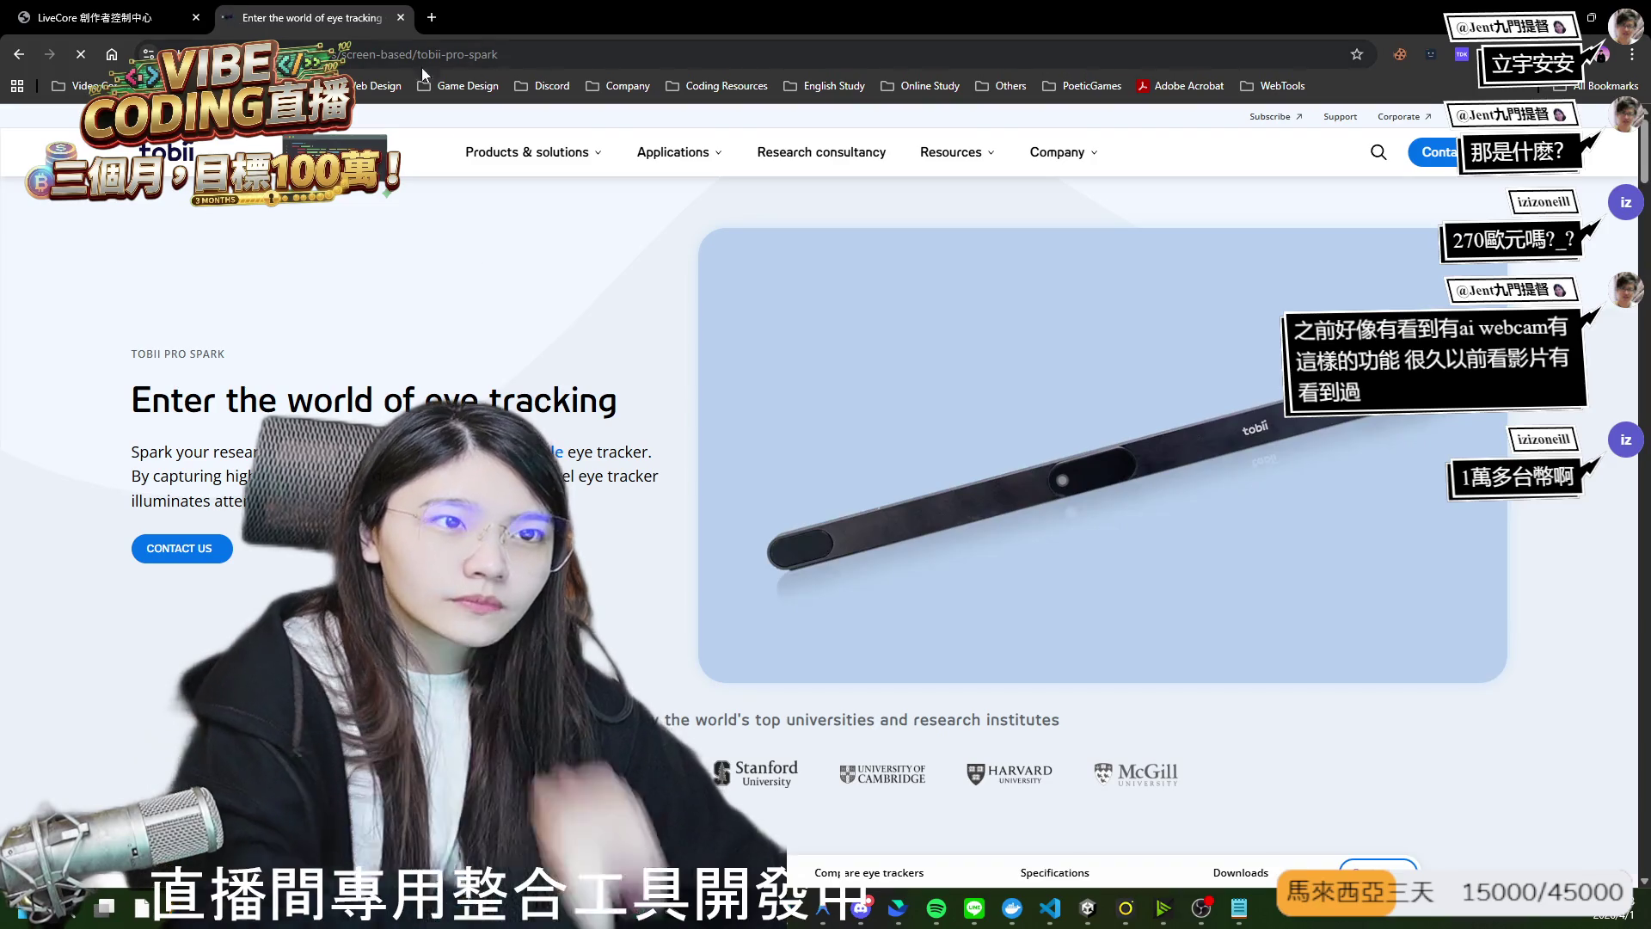
pyautogui.moveTo(418, 54)
pyautogui.mouseDown()
pyautogui.moveTo(498, 54)
pyautogui.moveTo(439, 26)
pyautogui.mouseUp()
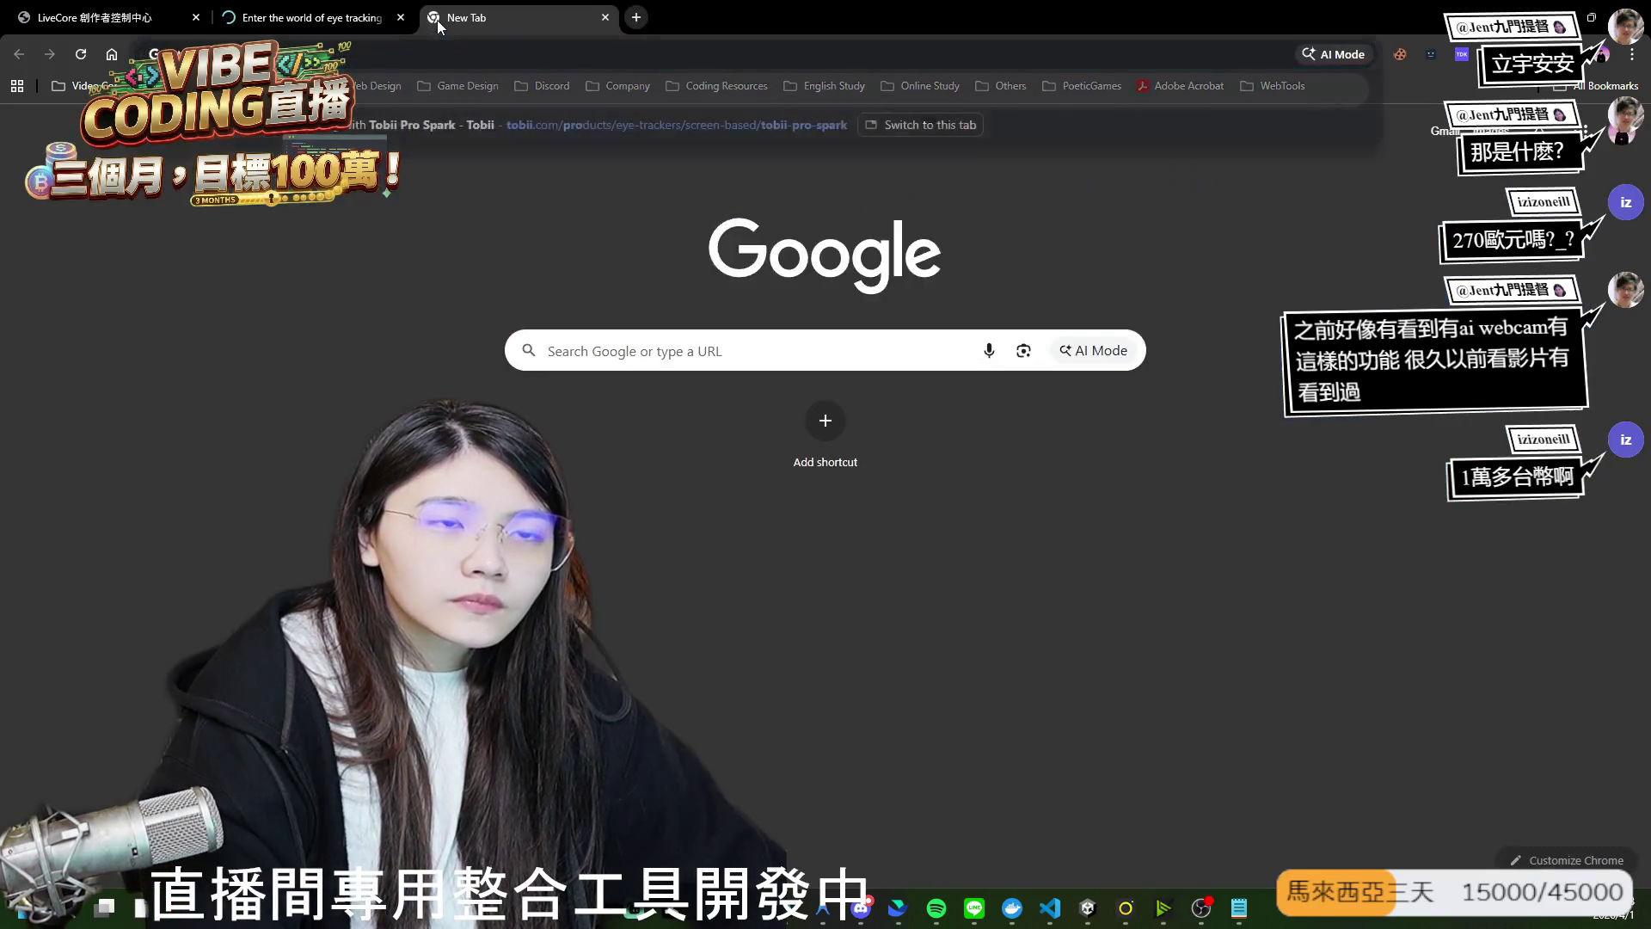
# Browse the tobii-pro-spark results, previewing and closing the Chinese Tobii Pro Spark page.
pyautogui.click(401, 18)
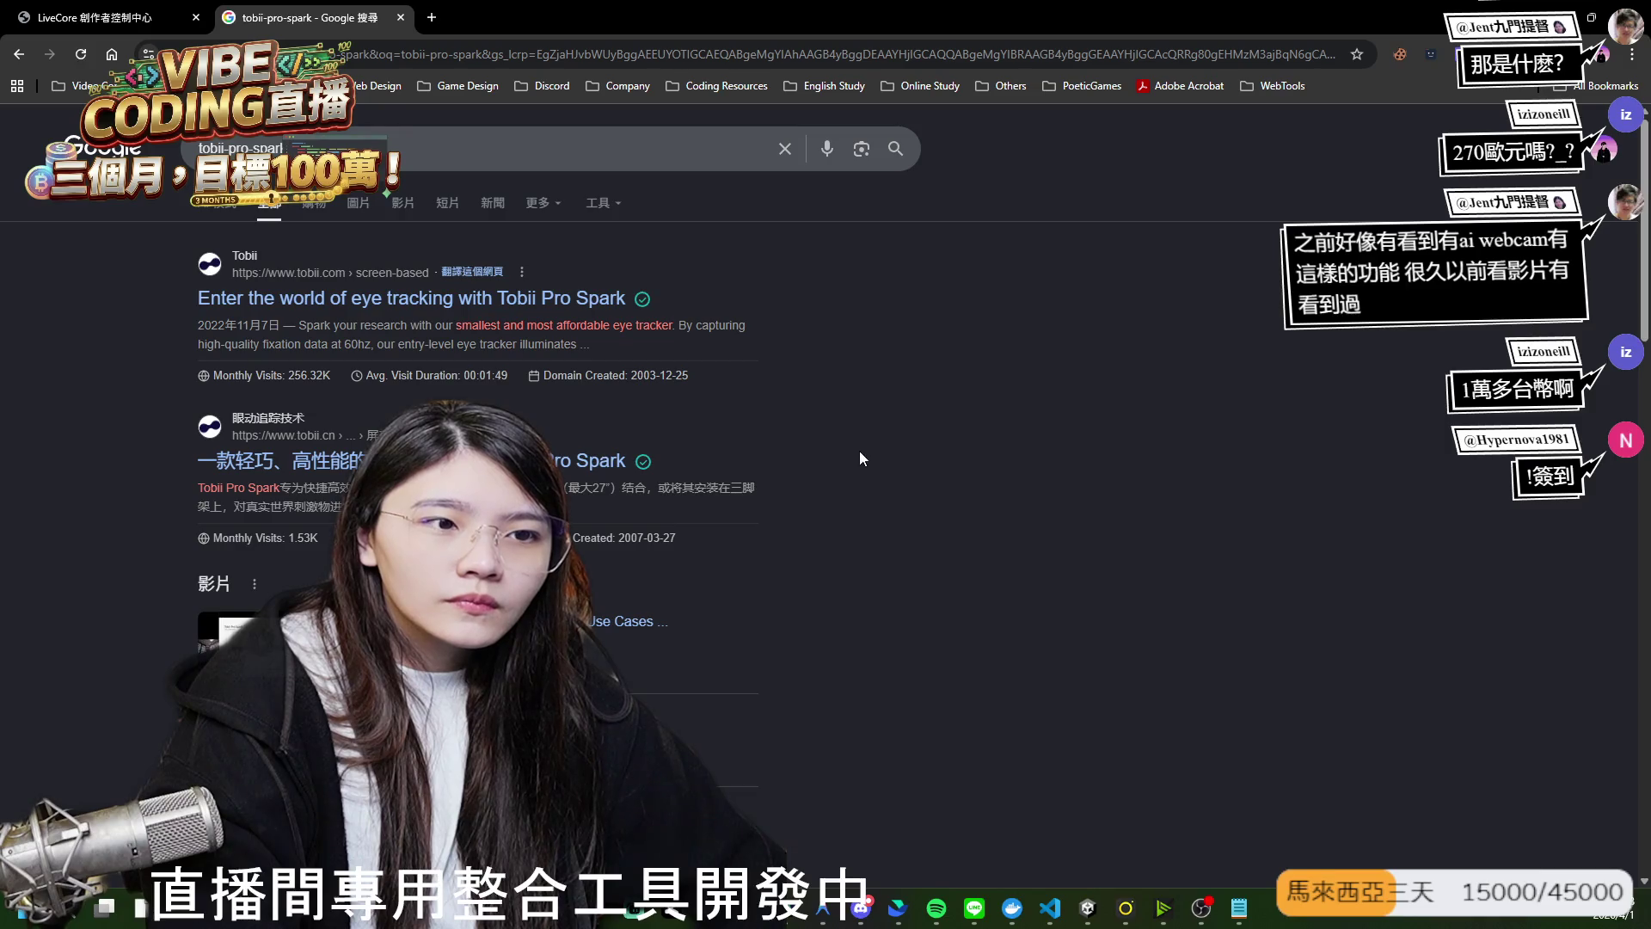
pyautogui.middleClick(482, 461)
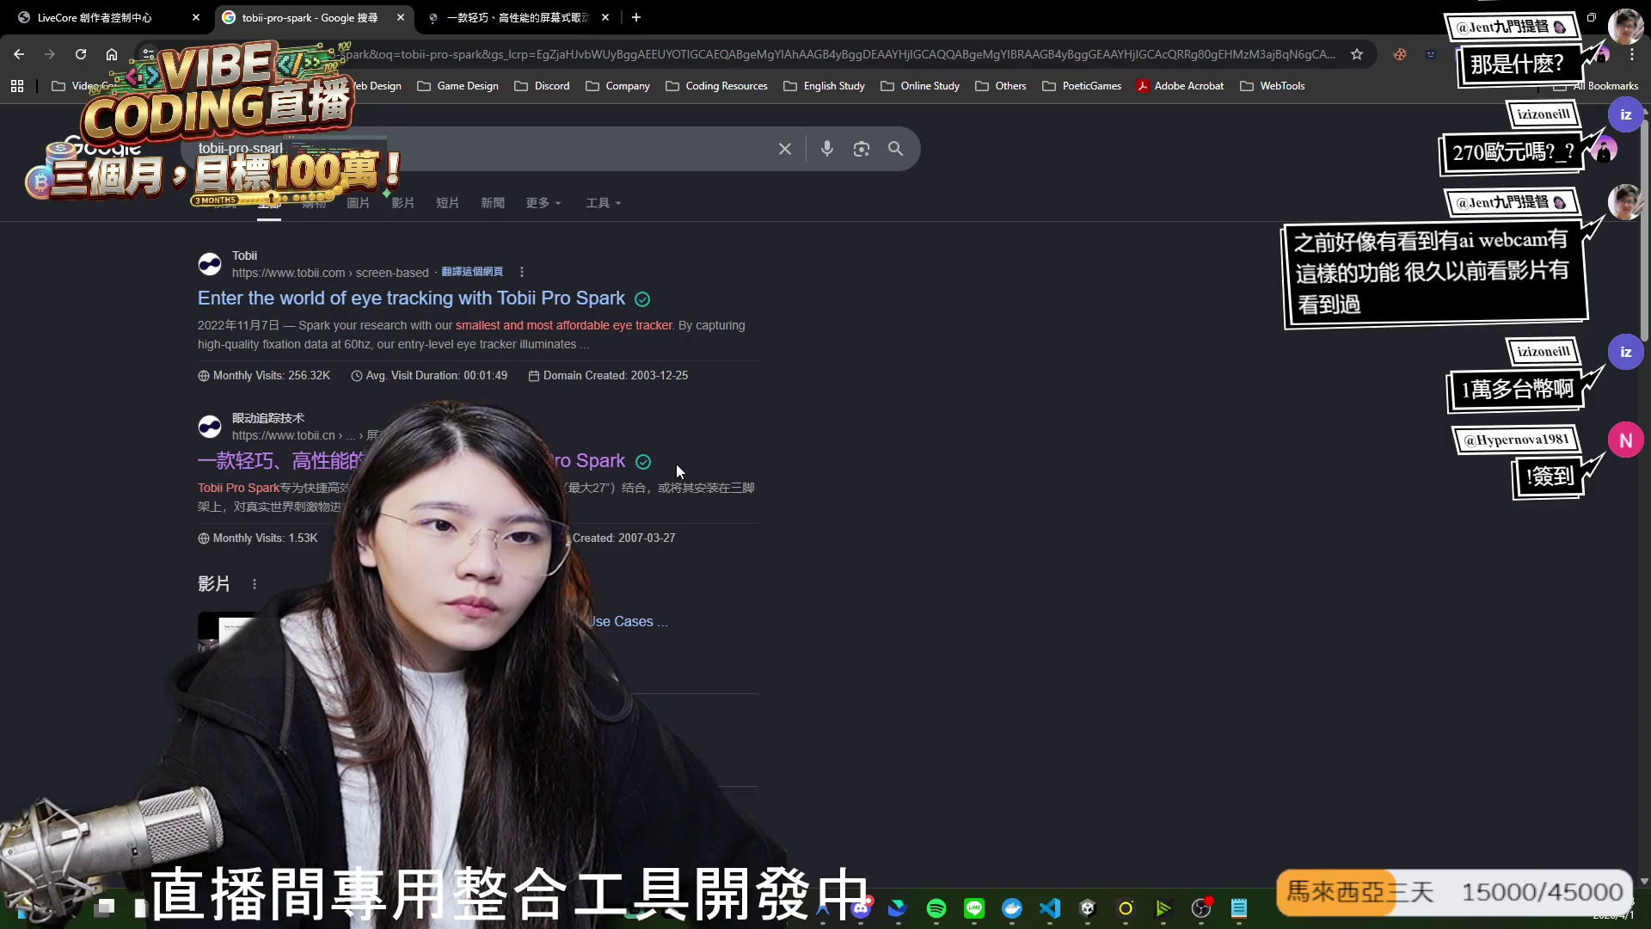
pyautogui.scroll(-2, 677, 463)
pyautogui.hotkey('ctrl', 'Tab')
pyautogui.hotkey('ctrl', 'shift', 'Tab')
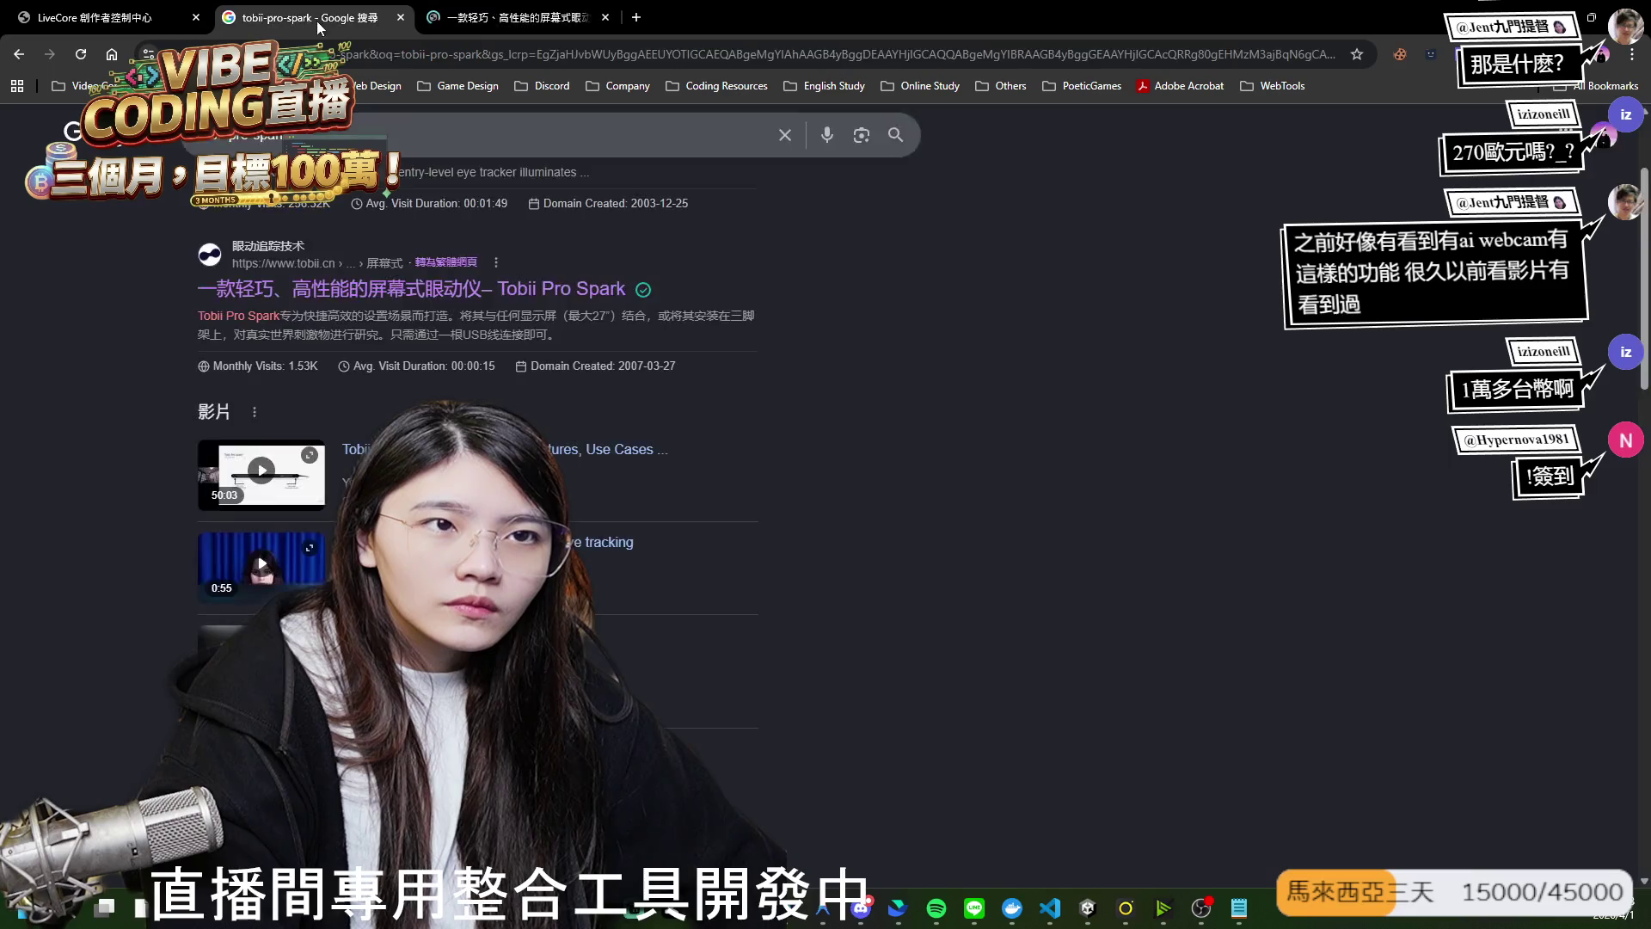
pyautogui.scroll(-6, 725, 490)
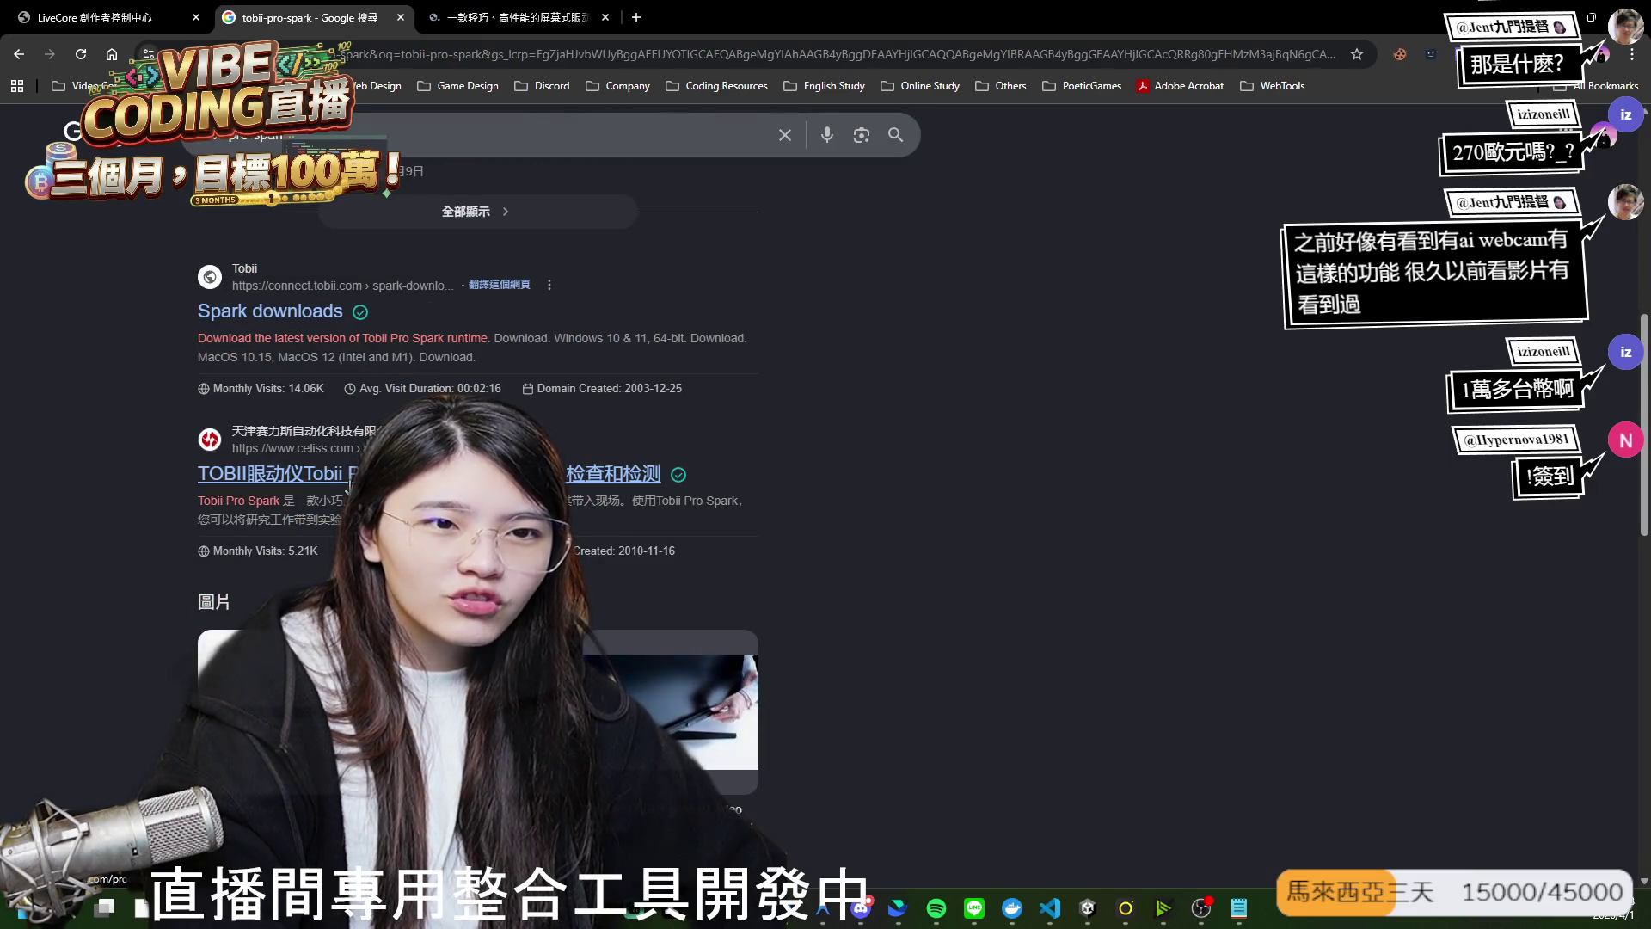
pyautogui.scroll(-5, 602, 486)
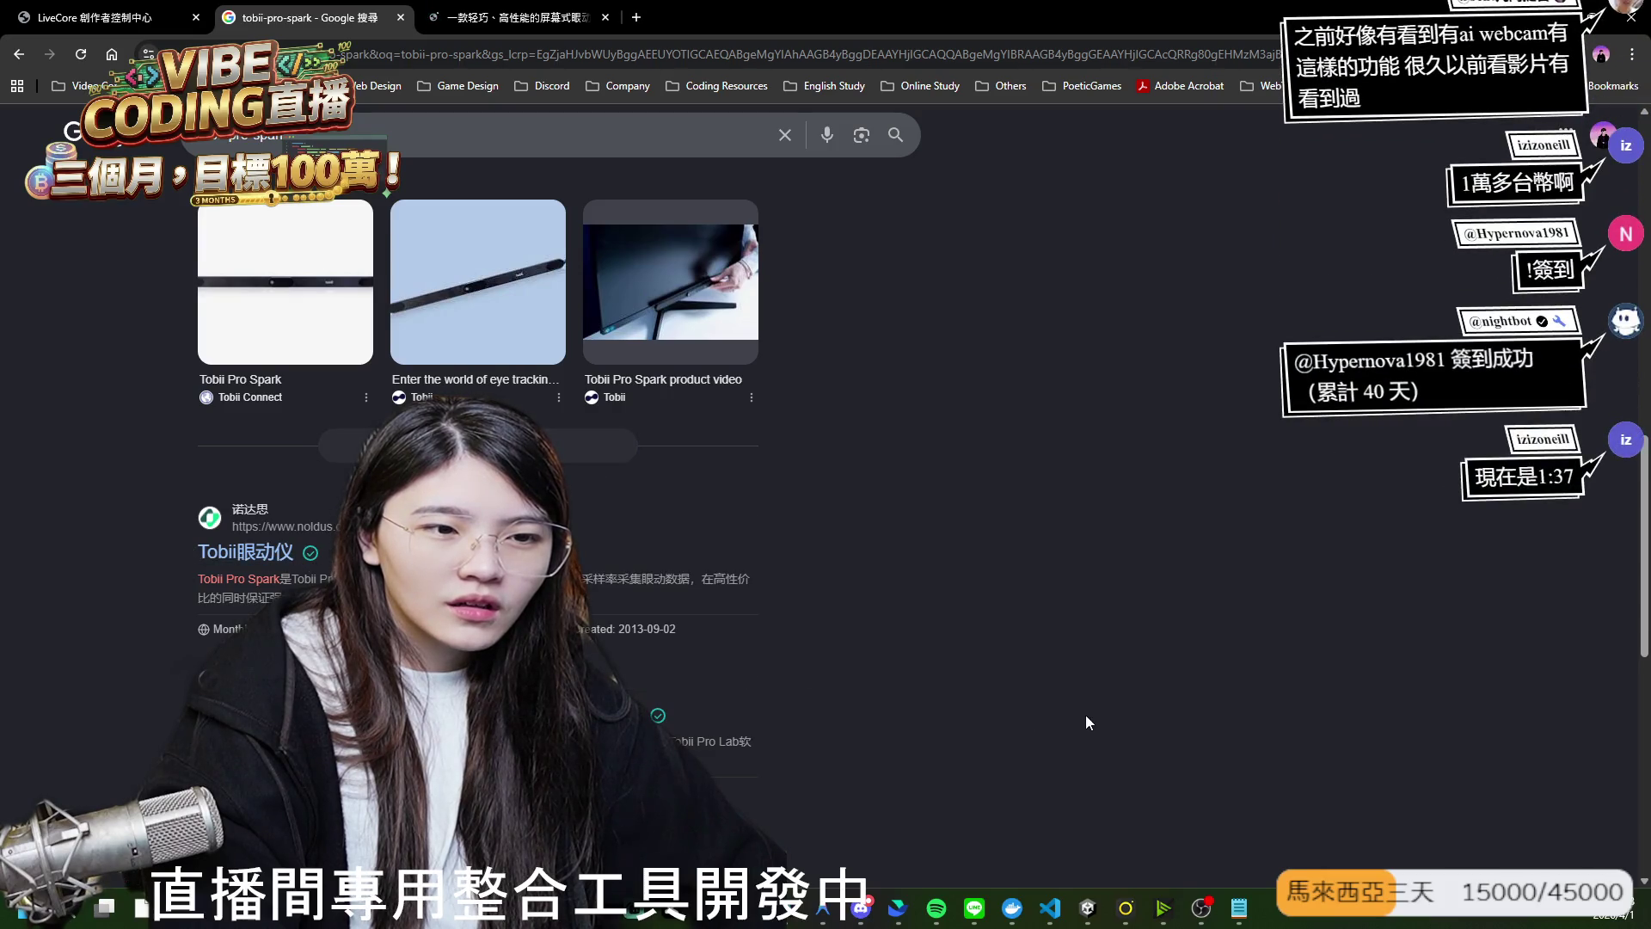
pyautogui.scroll(-1, 1079, 716)
pyautogui.scroll(-1, 1057, 718)
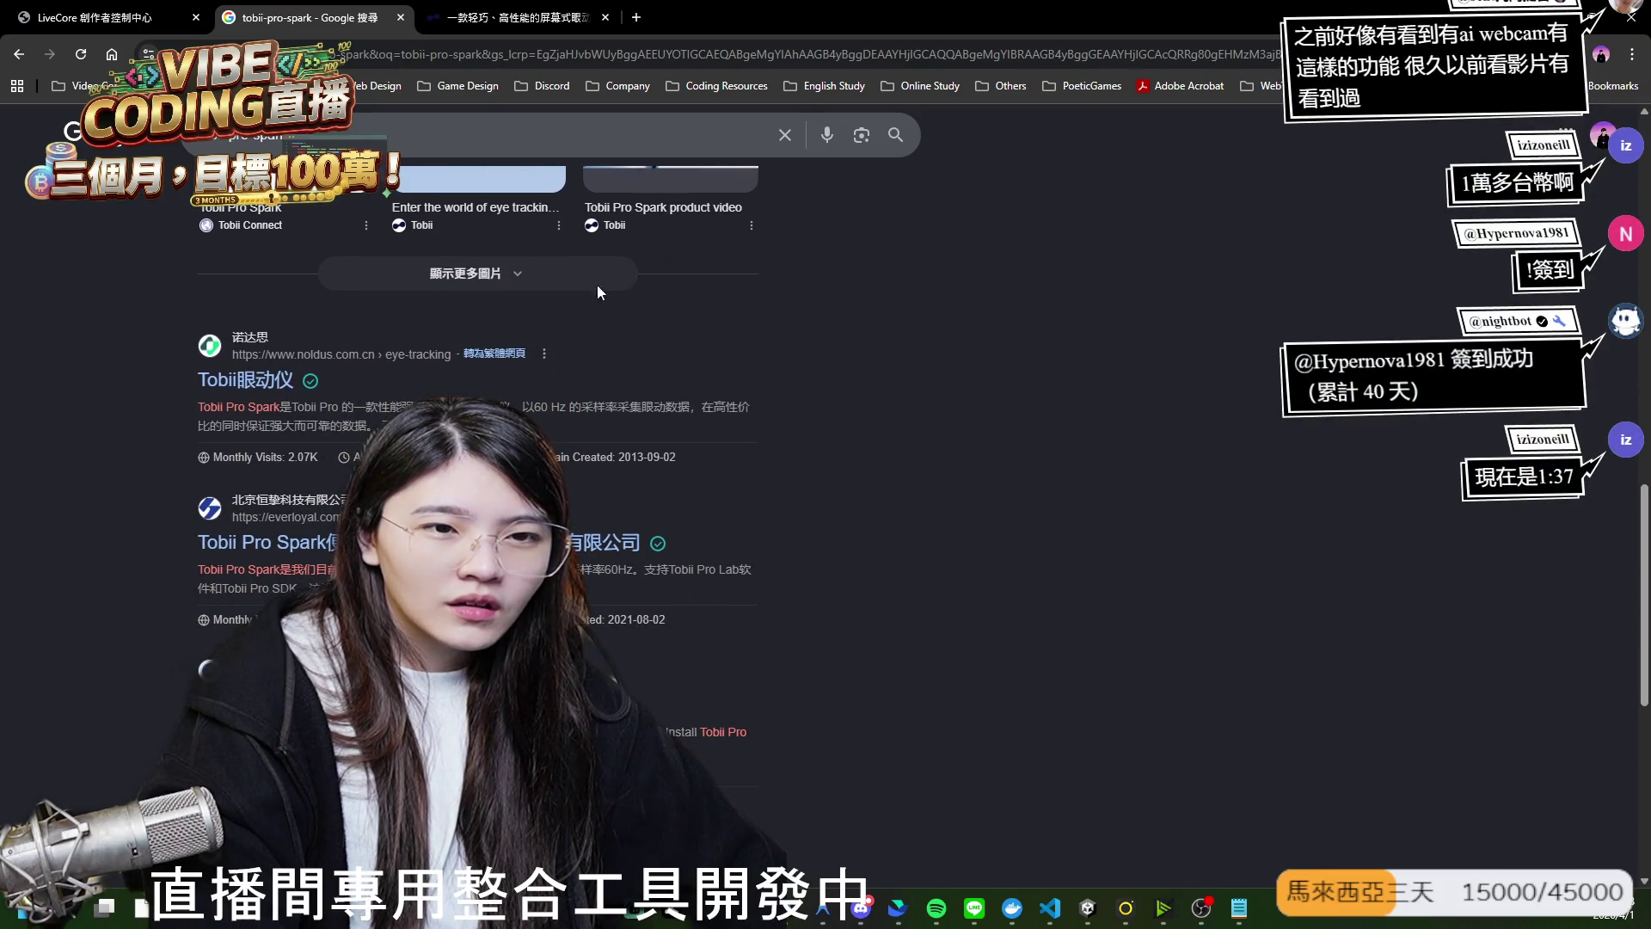
pyautogui.click(535, 17)
pyautogui.scroll(-7, 826, 481)
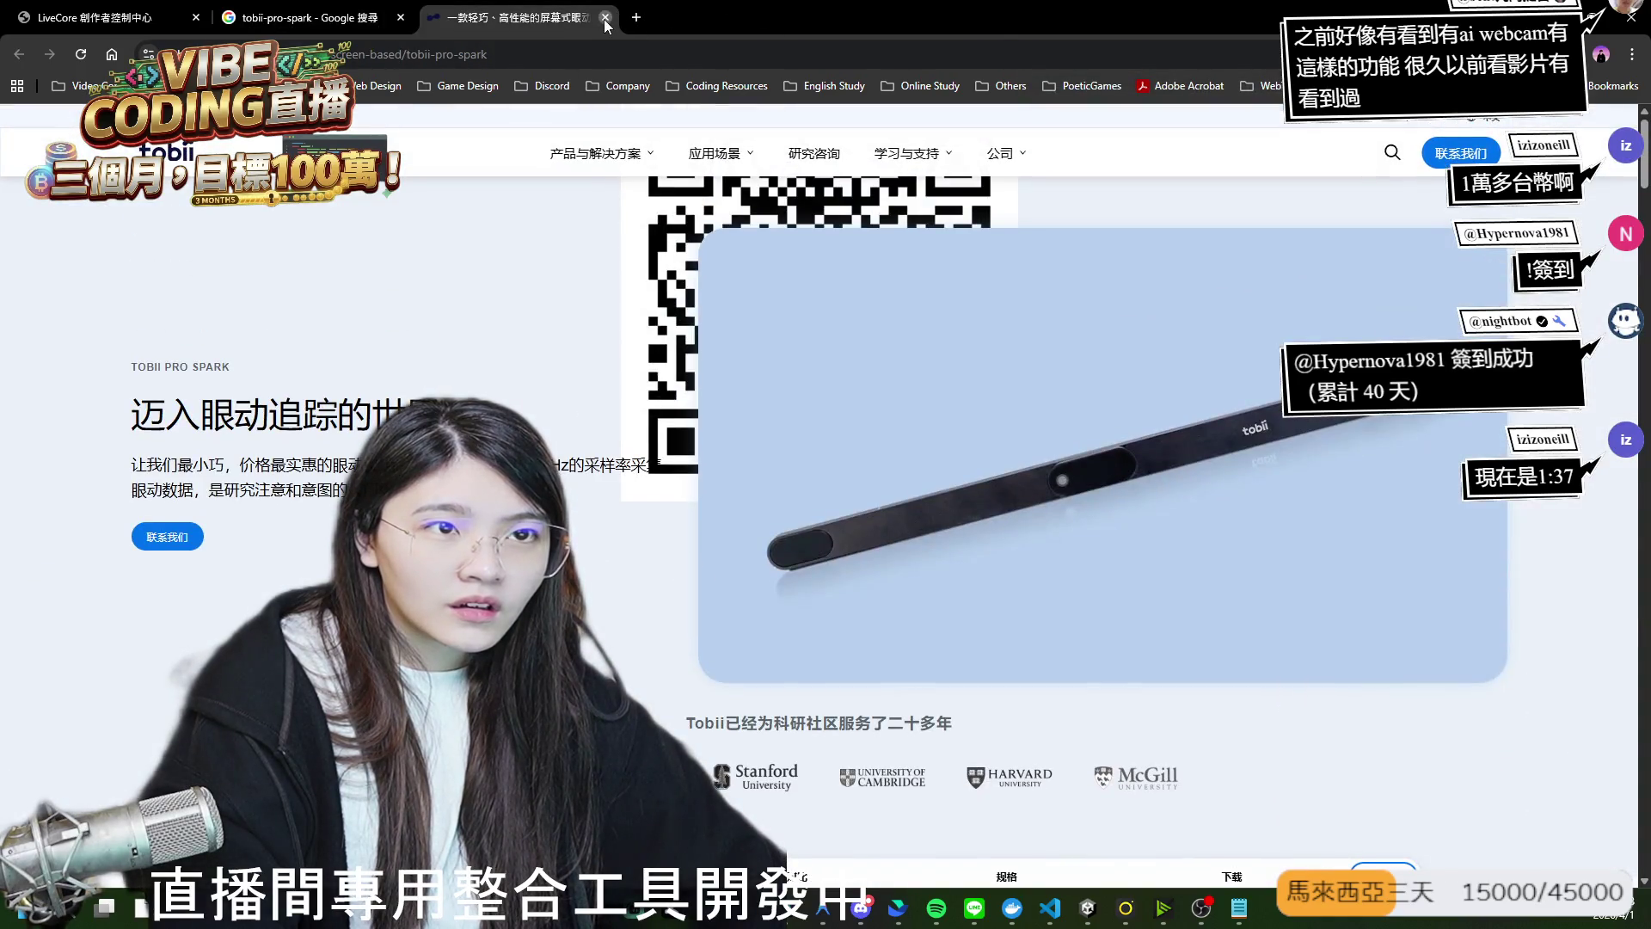
pyautogui.click(605, 17)
pyautogui.scroll(-9, 851, 498)
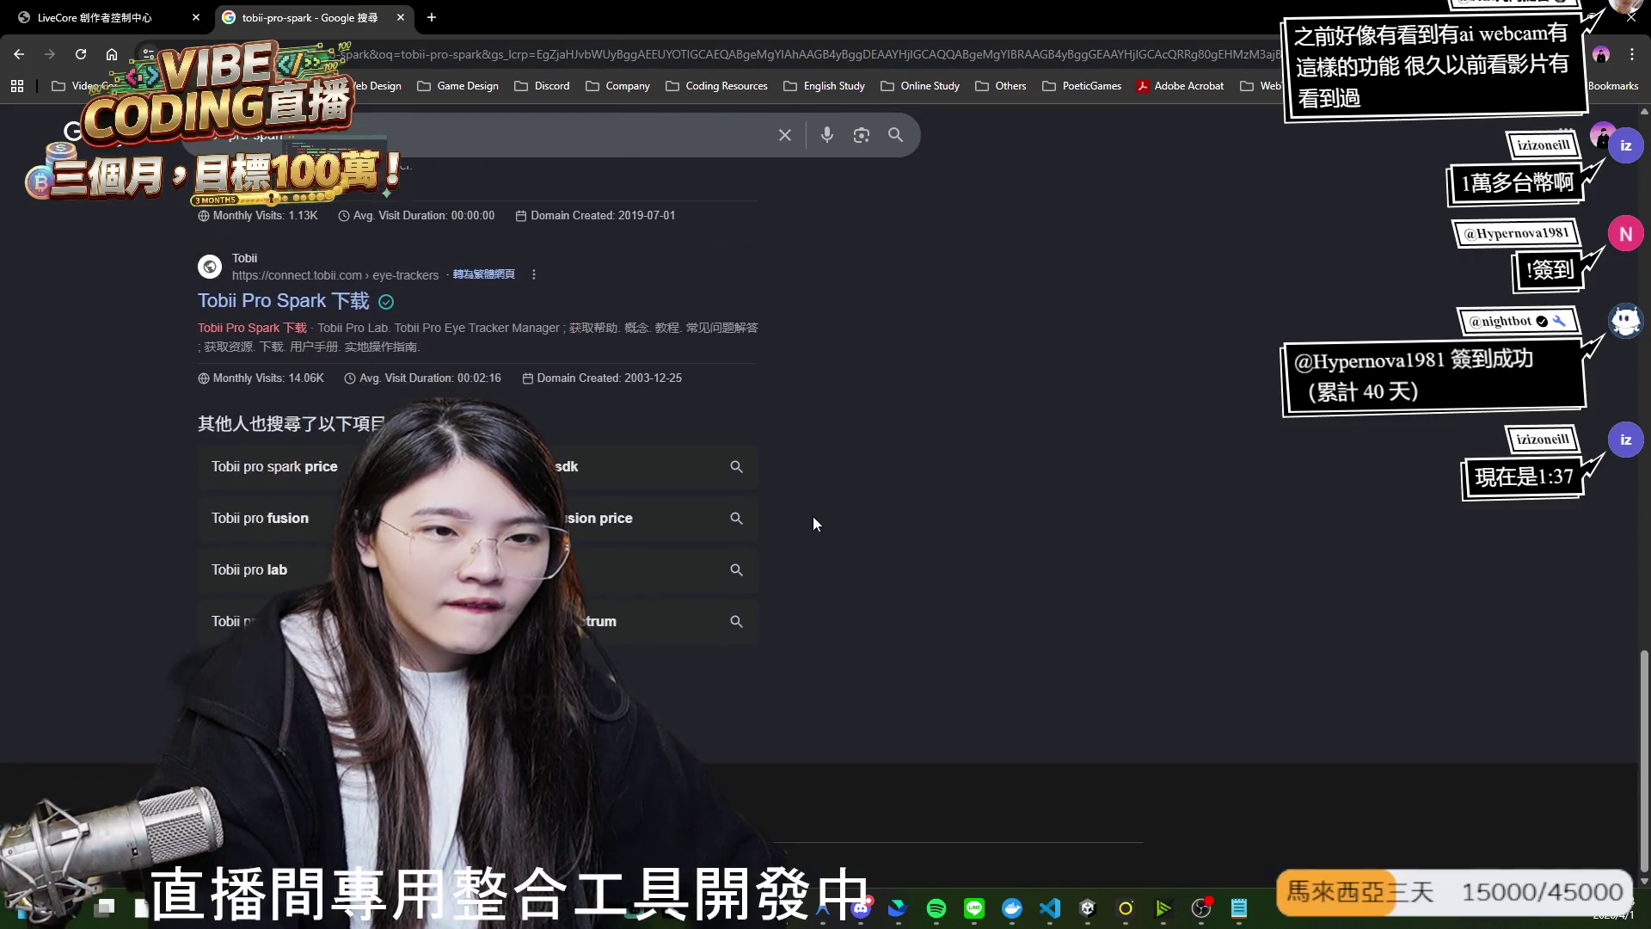
pyautogui.scroll(5, 591, 383)
pyautogui.scroll(-4, 592, 516)
# Search the Tobii Pro Fusion price and open the MedicalExpo Pro Fusion listing.
pyautogui.click(589, 618)
pyautogui.scroll(-5, 501, 397)
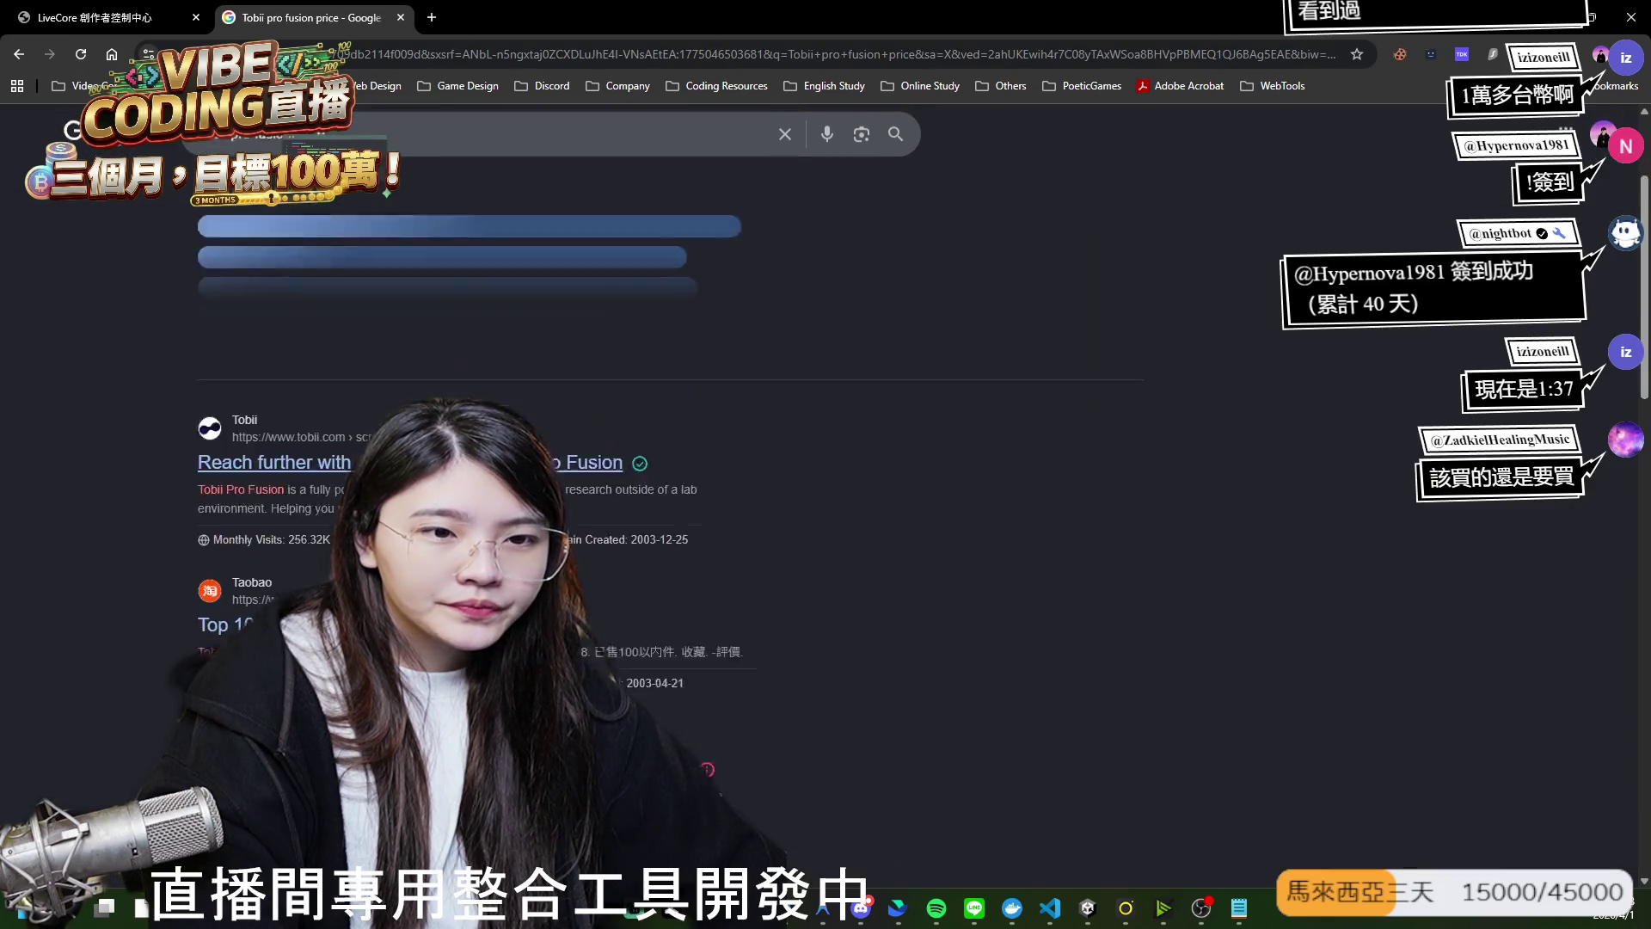
pyautogui.click(542, 372)
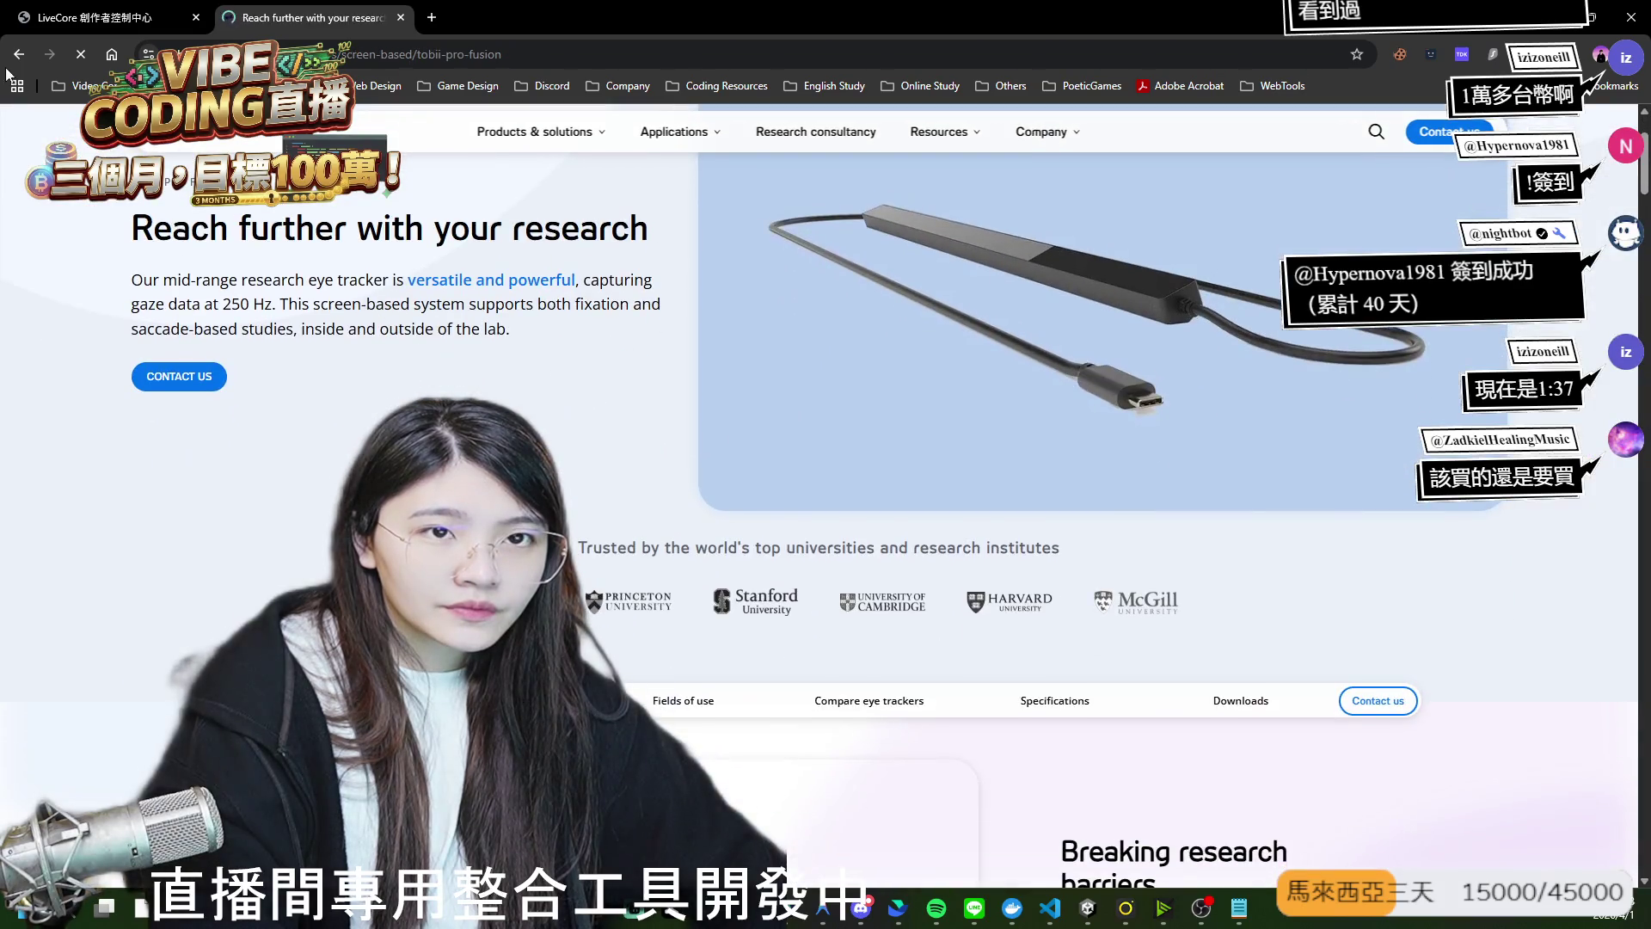
pyautogui.click(18, 53)
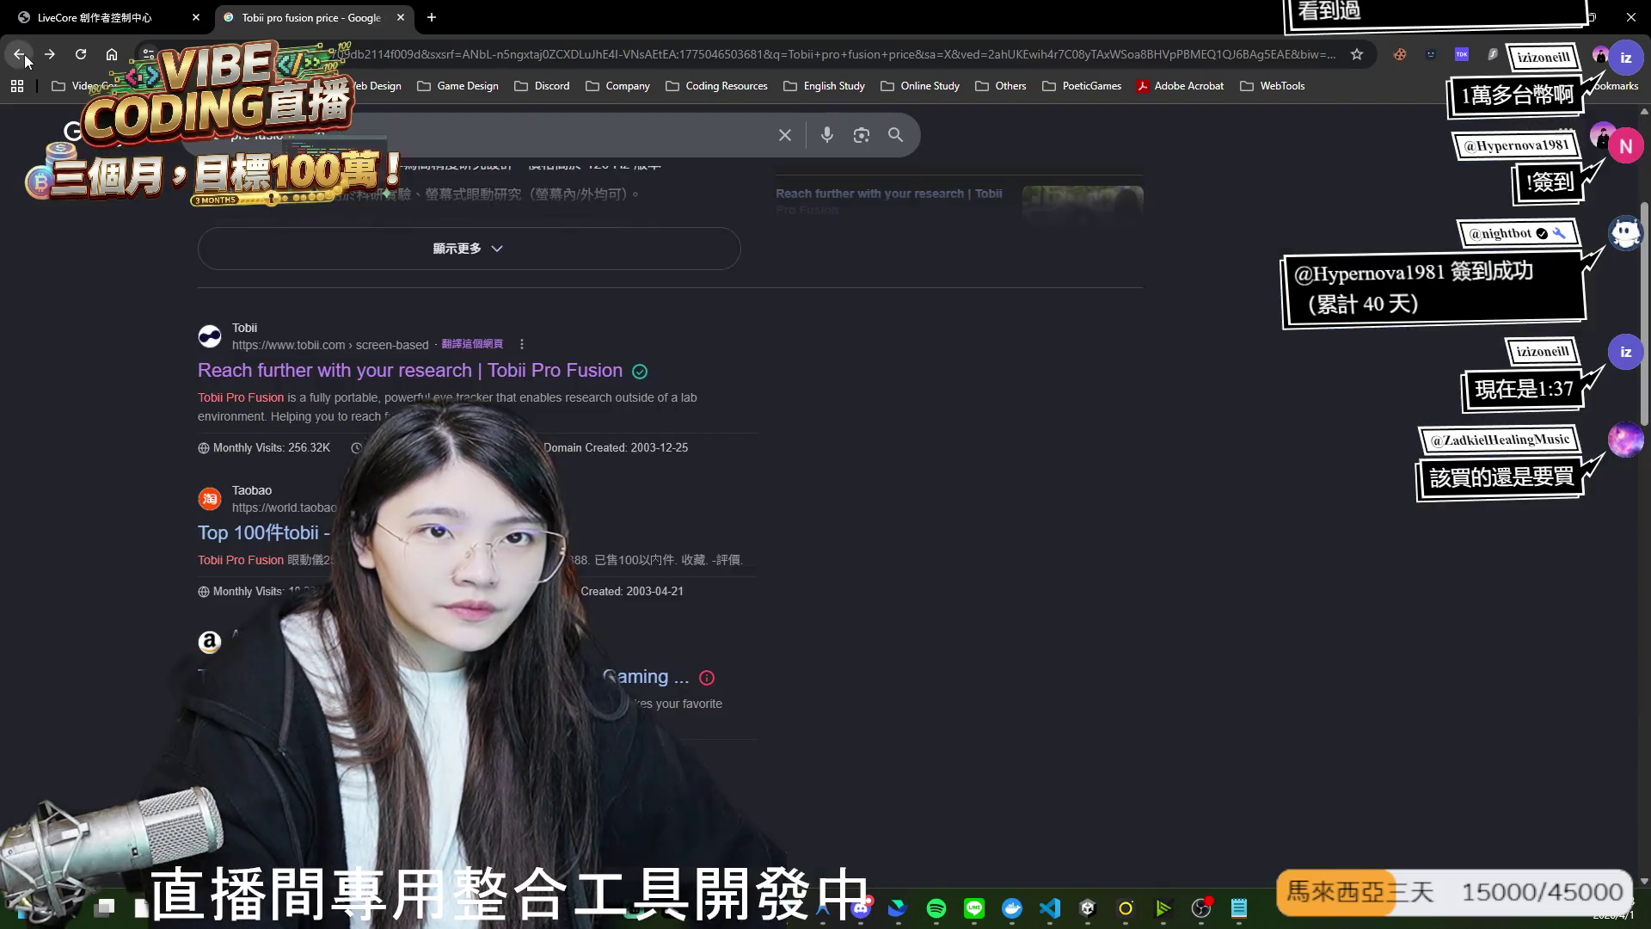
pyautogui.scroll(-10, 664, 547)
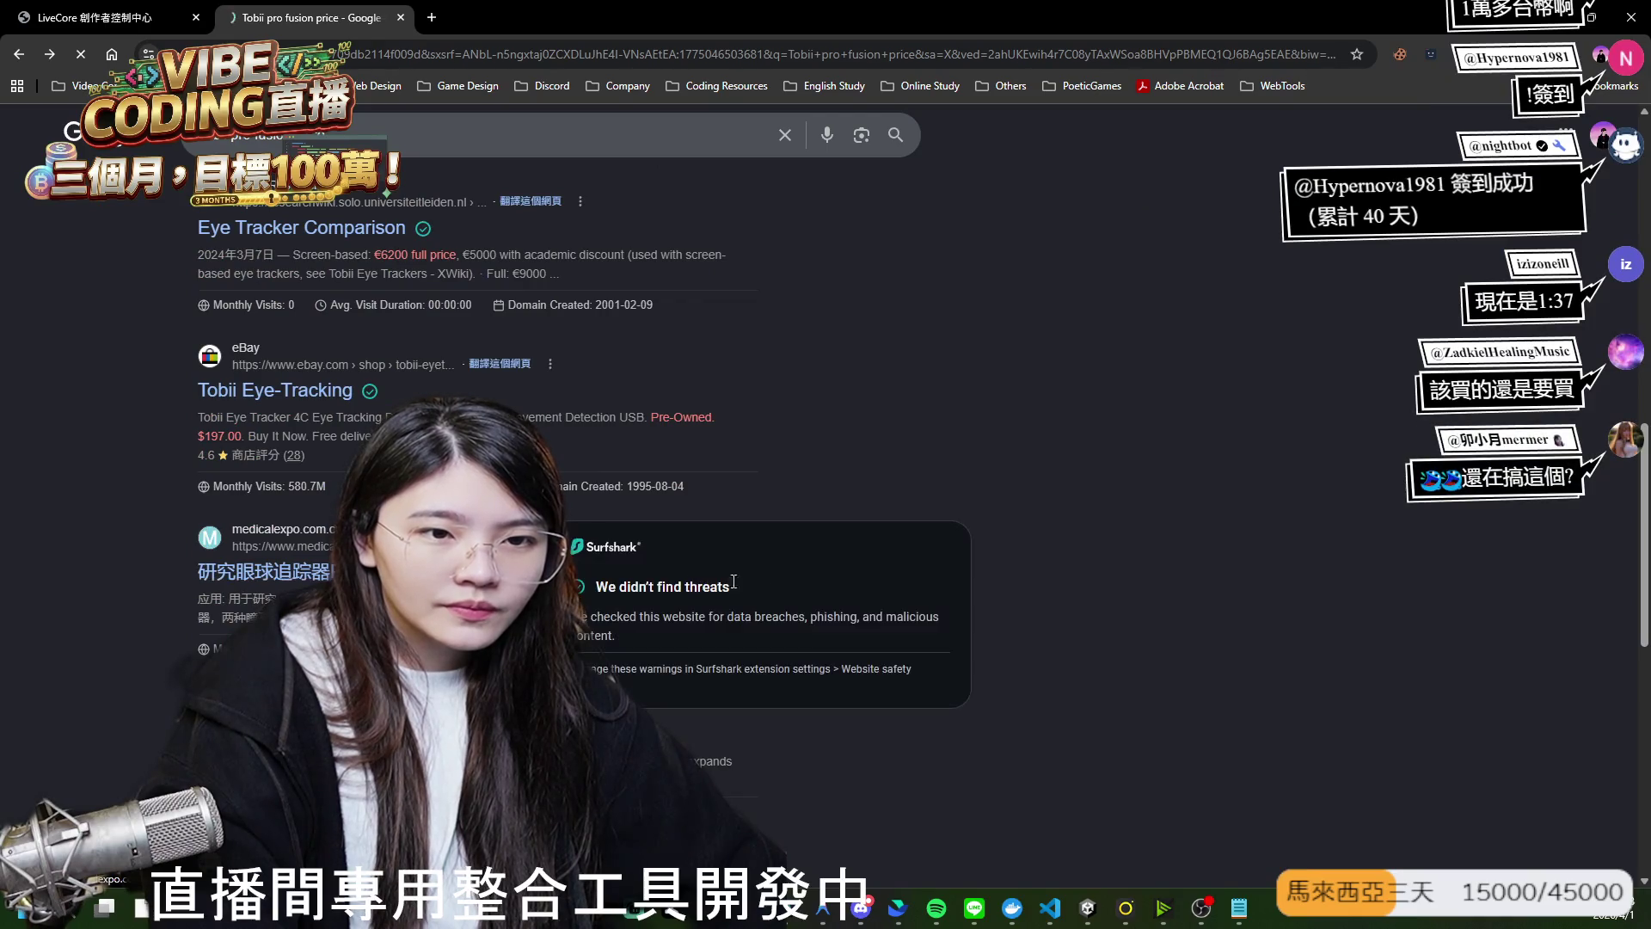
pyautogui.click(658, 547)
pyautogui.scroll(-4, 710, 552)
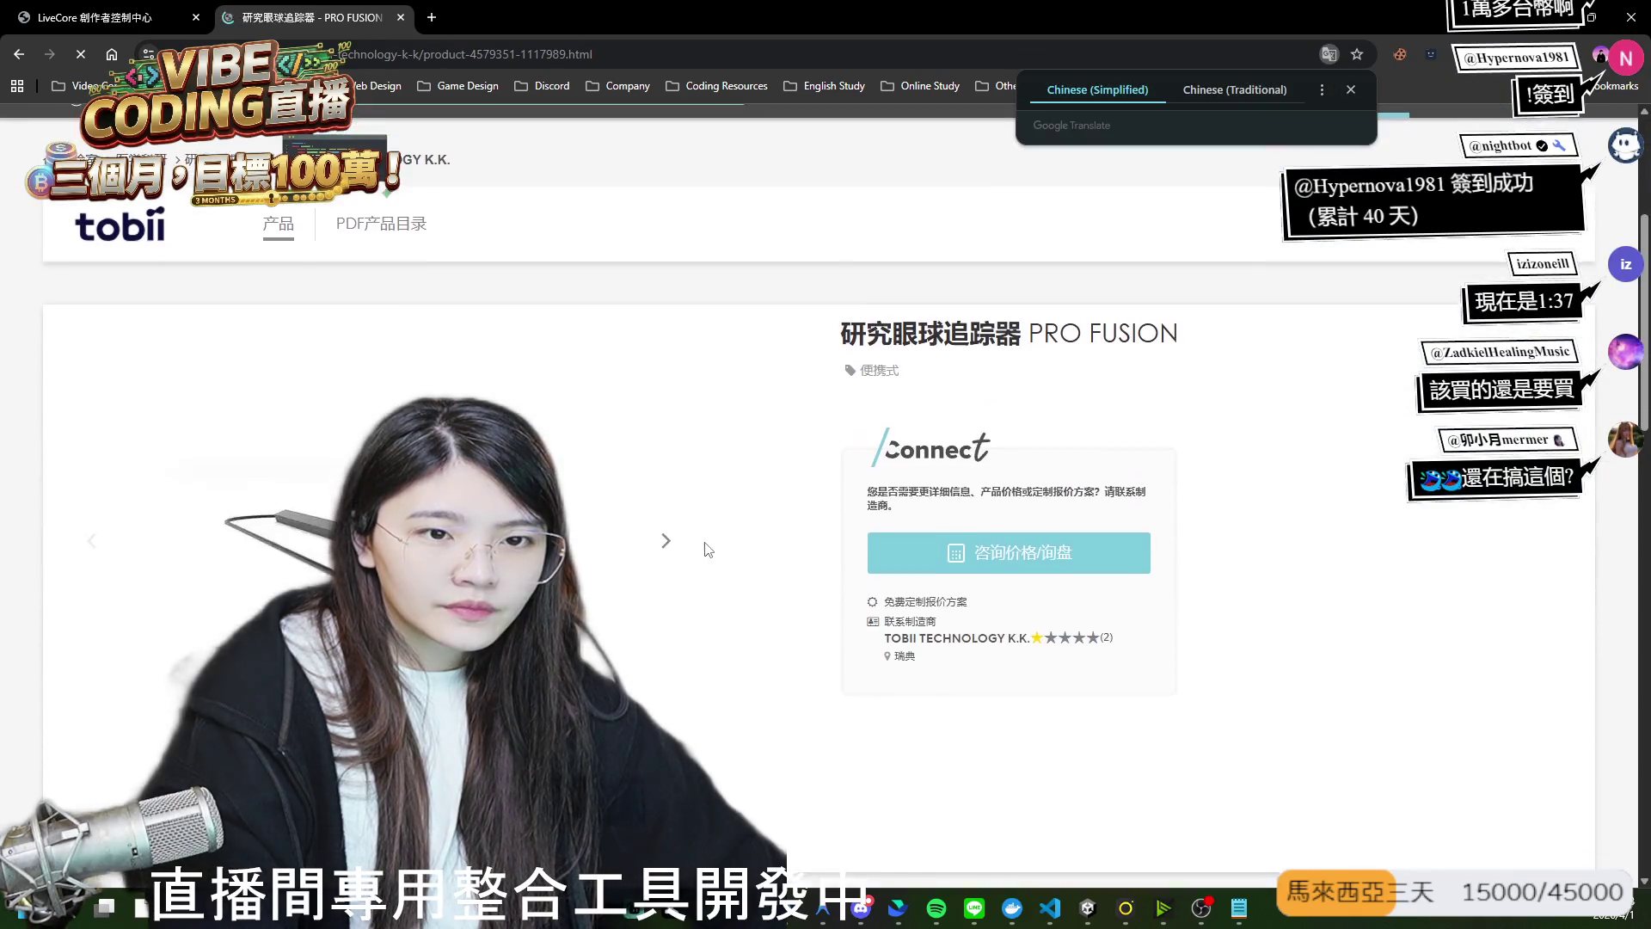
# Scroll through the MedicalExpo Pro Fusion details, then close that tab.
pyautogui.scroll(-5, 707, 549)
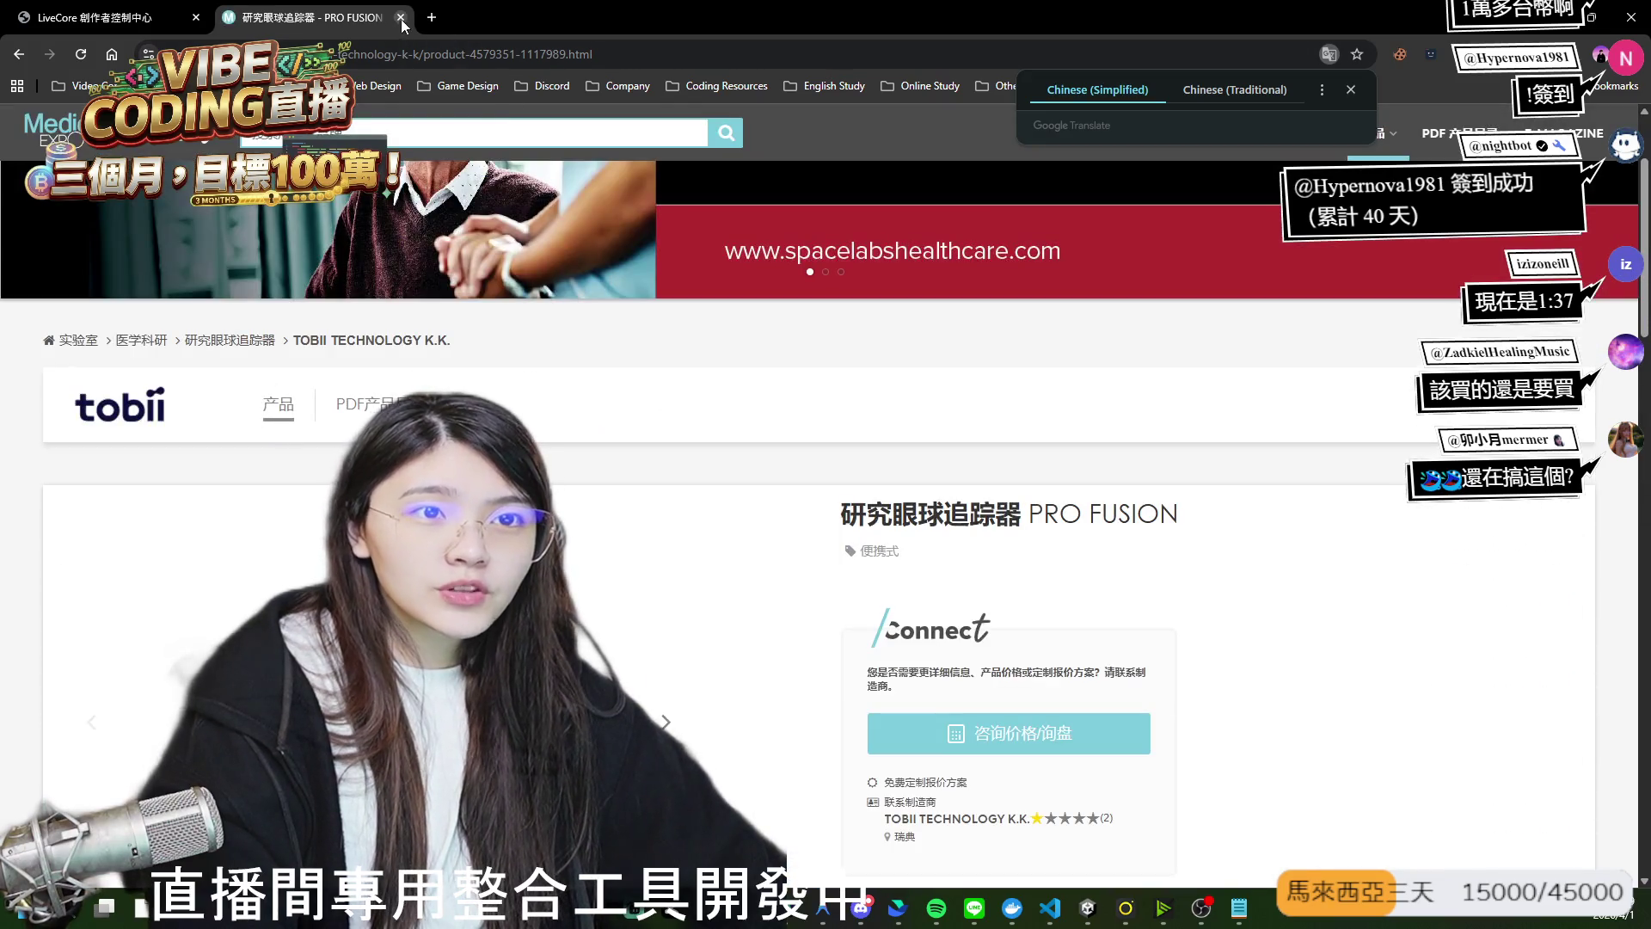
pyautogui.click(401, 18)
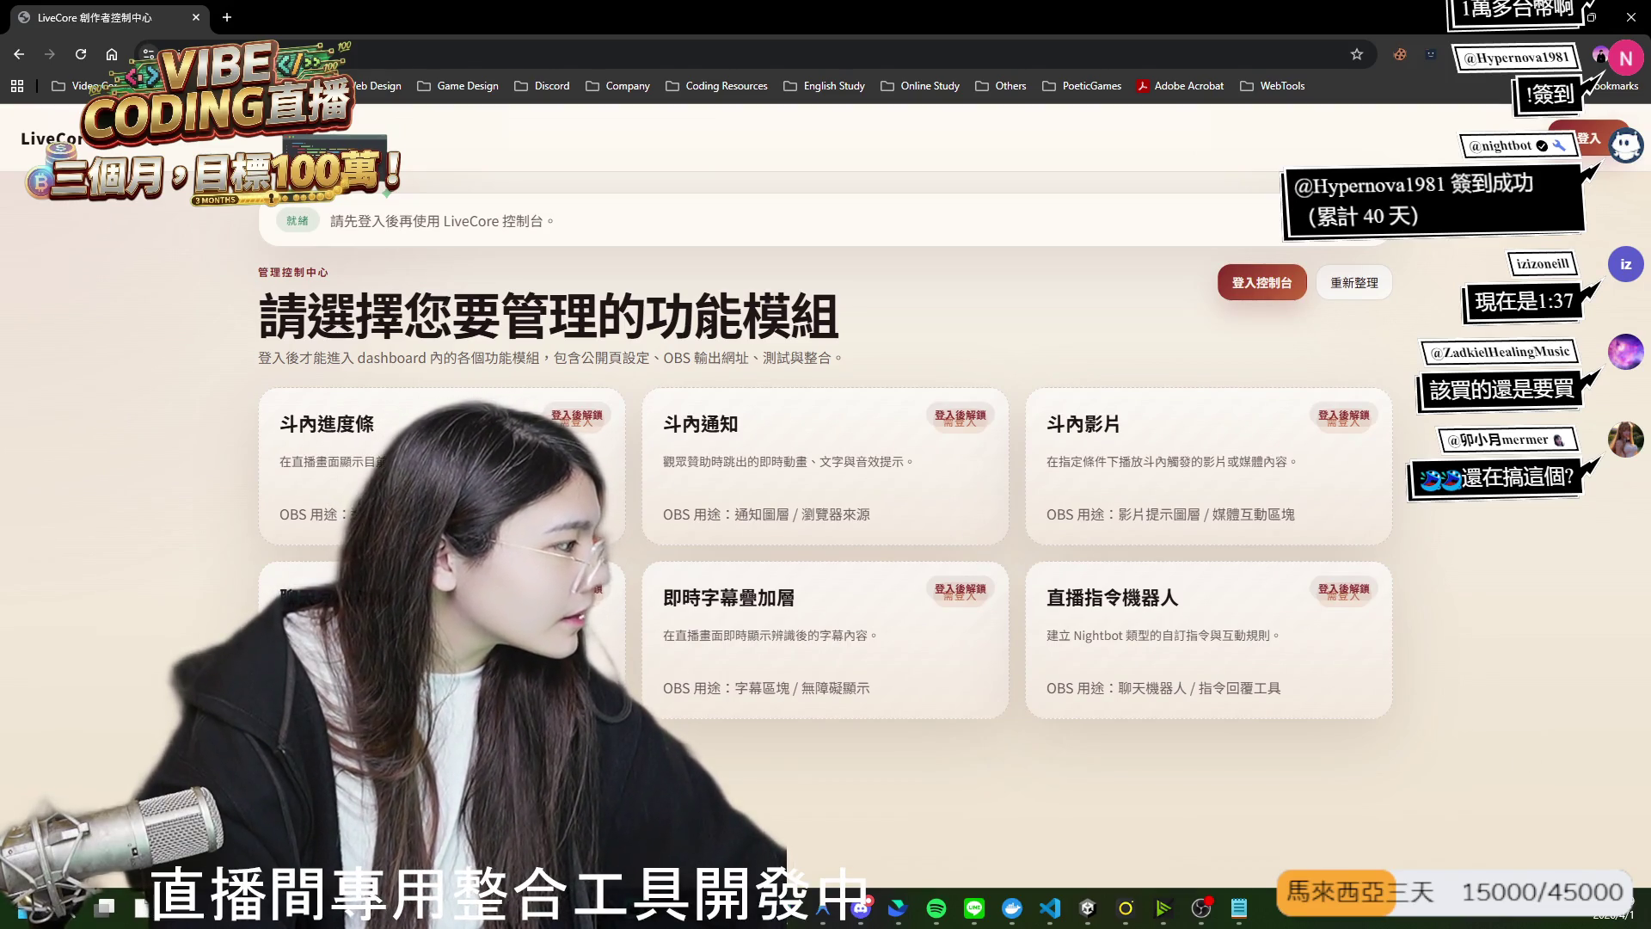
# Switch from Chrome to Unity showing Landmark-Battle's 01_TitleScene.
pyautogui.hotkey('alt', 'Tab')
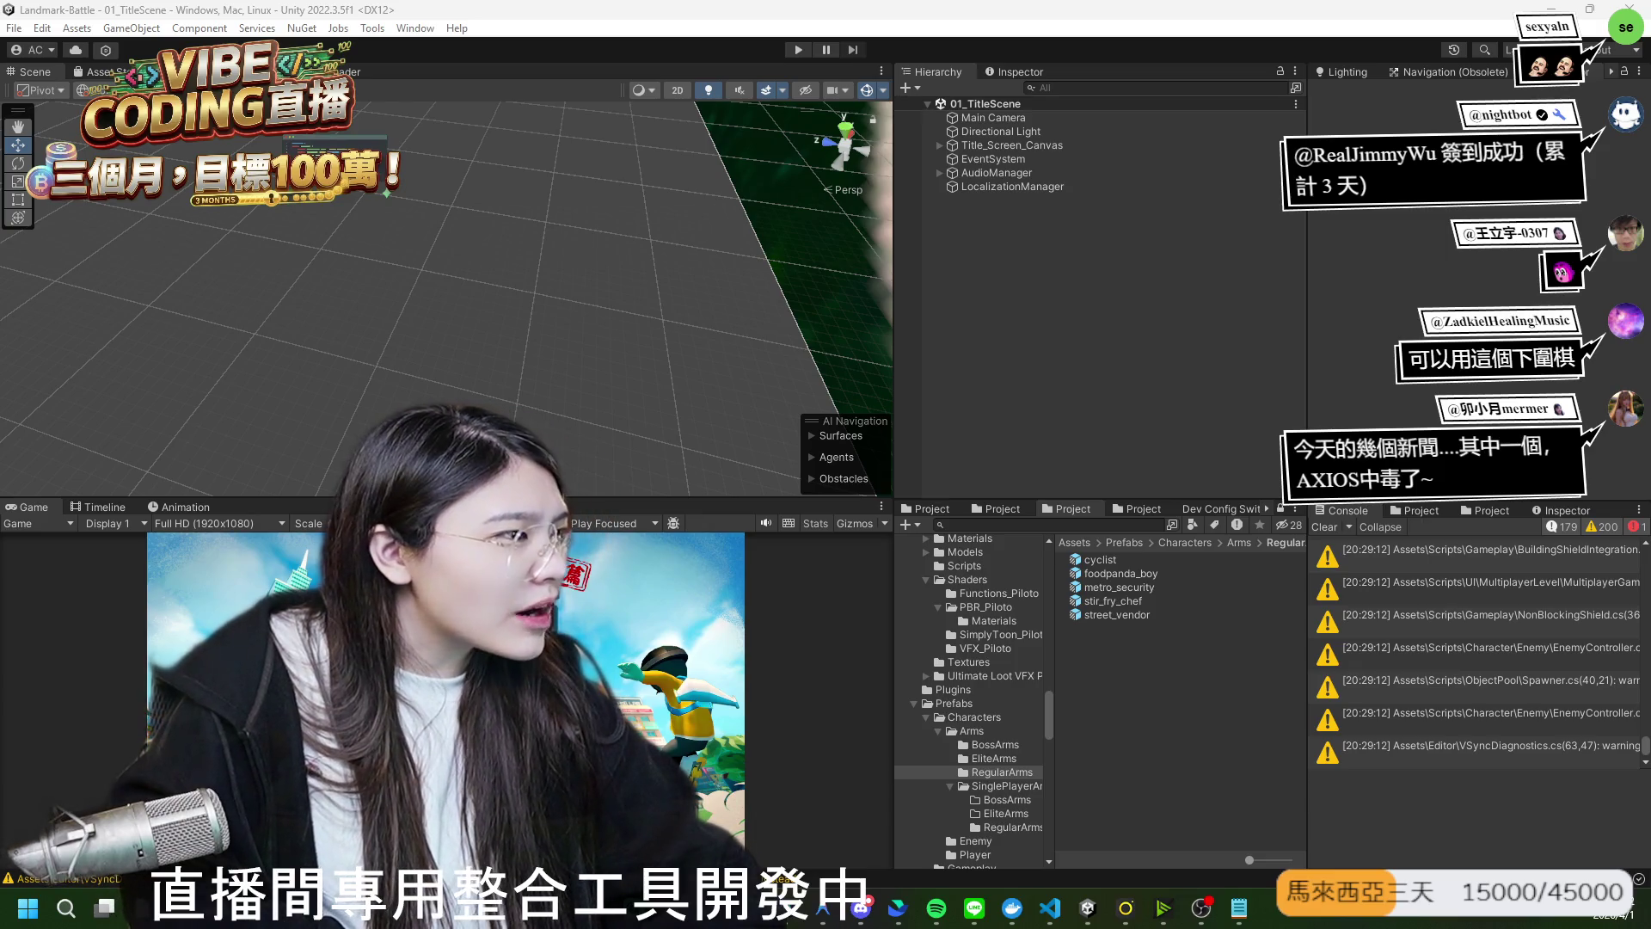
# Start play mode so the game runs into 08_TutorialScene, and maximize the Game view.
pyautogui.click(1169, 370)
pyautogui.click(798, 49)
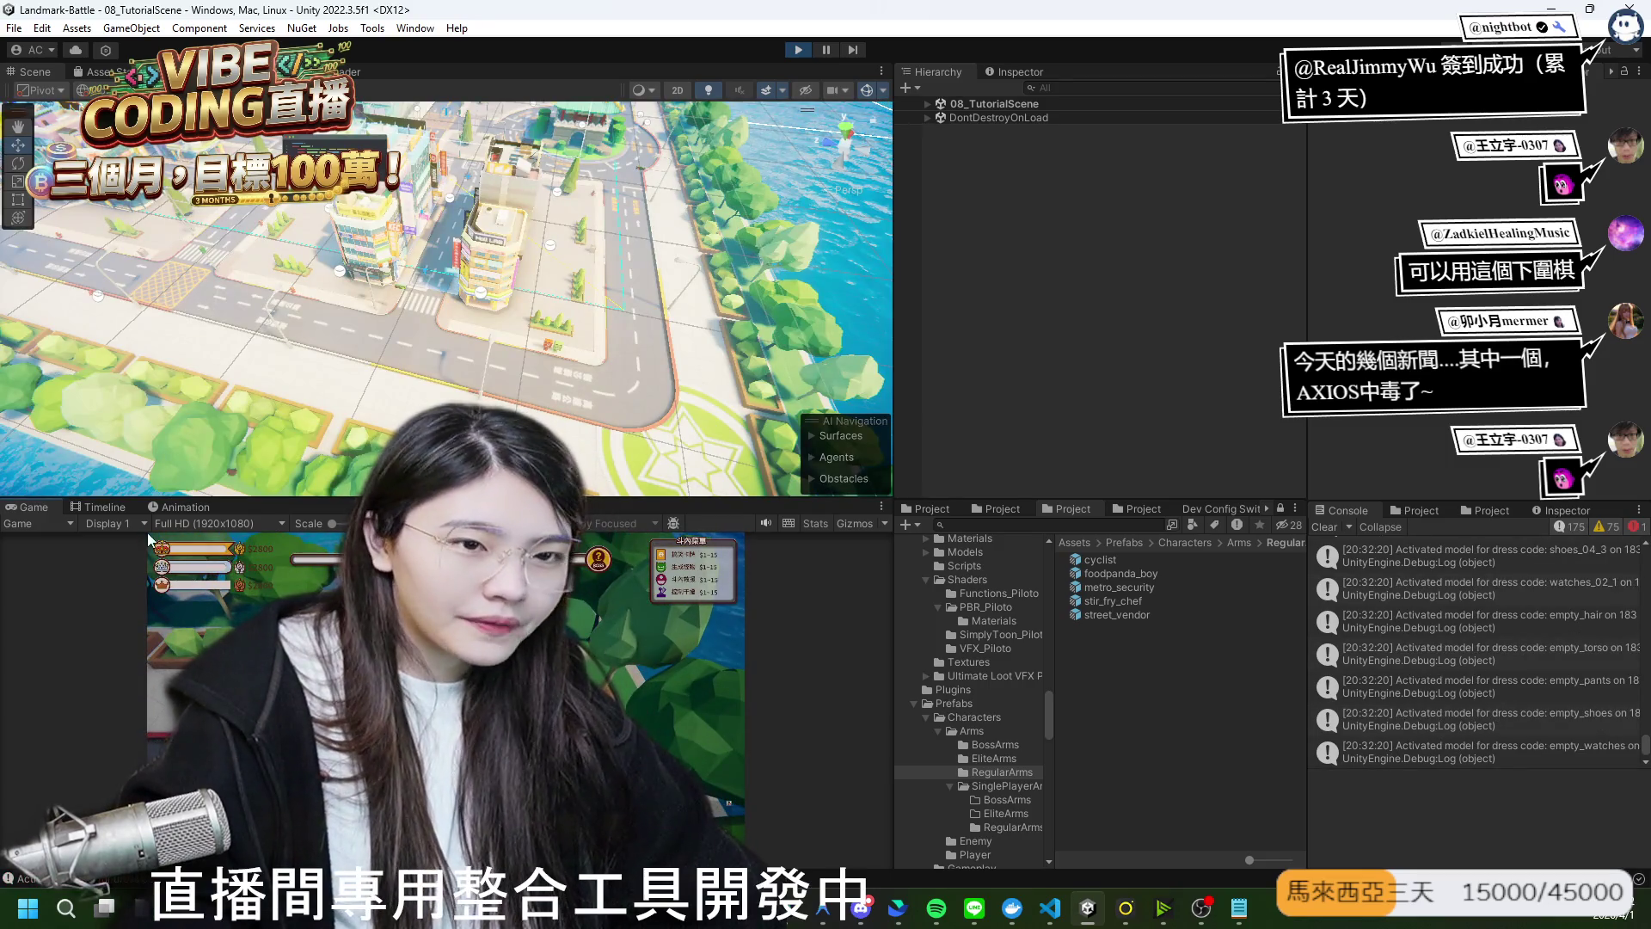
pyautogui.doubleClick(50, 508)
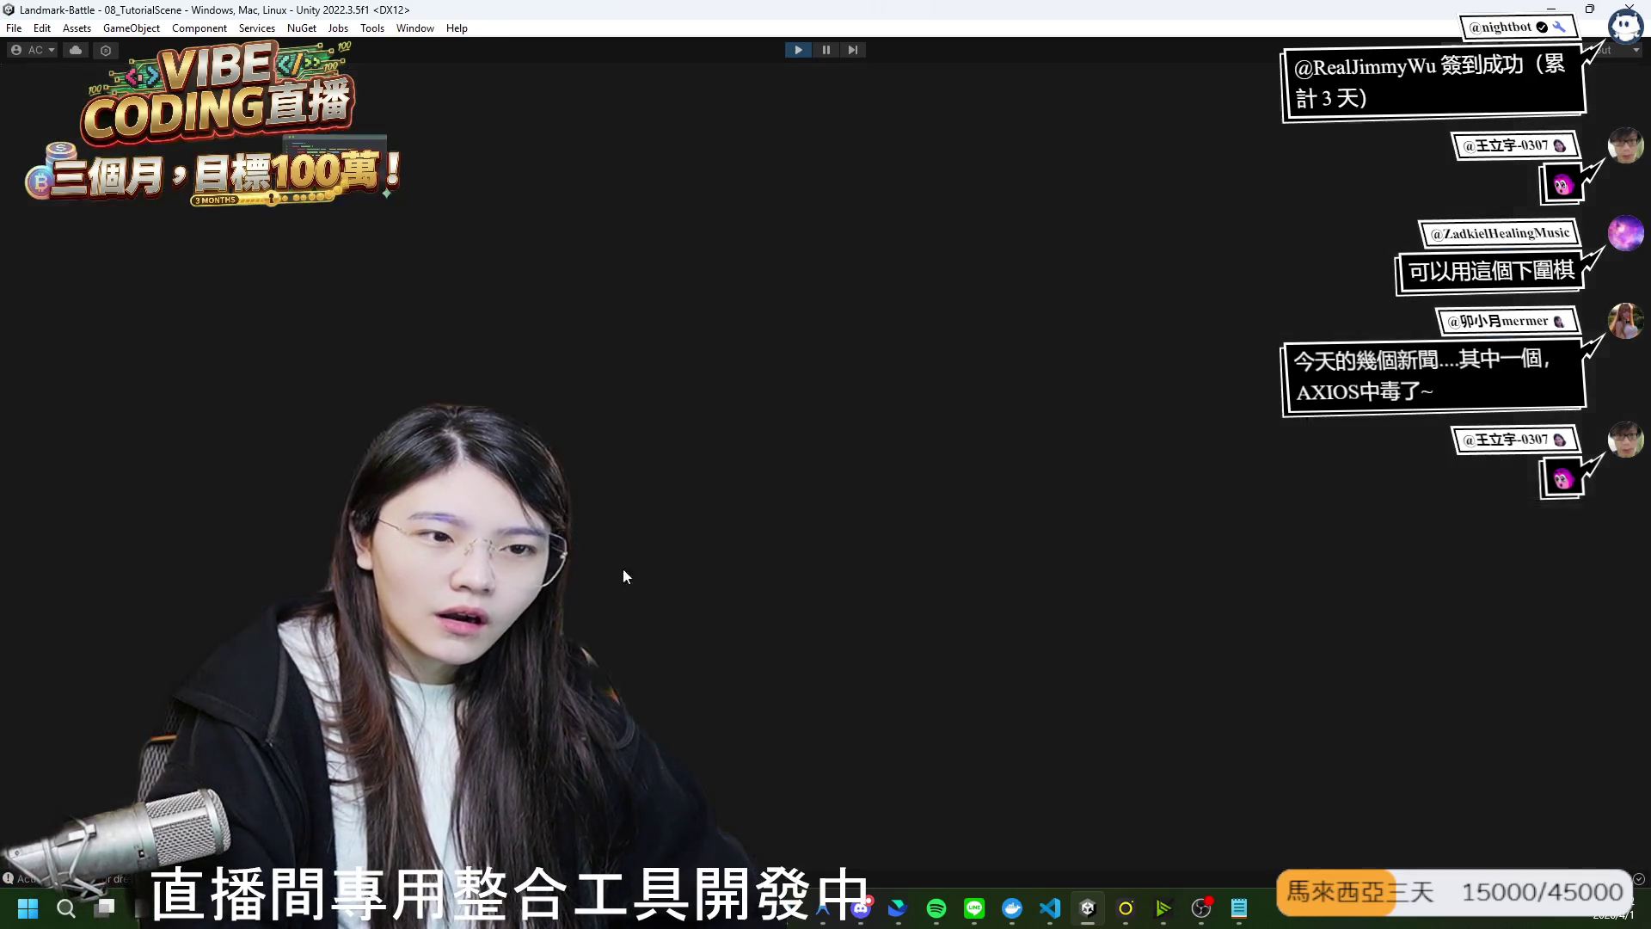
# Advance through the three 下一步 tutorial dialogs until they close, then restore the editor layout.
pyautogui.click(837, 564)
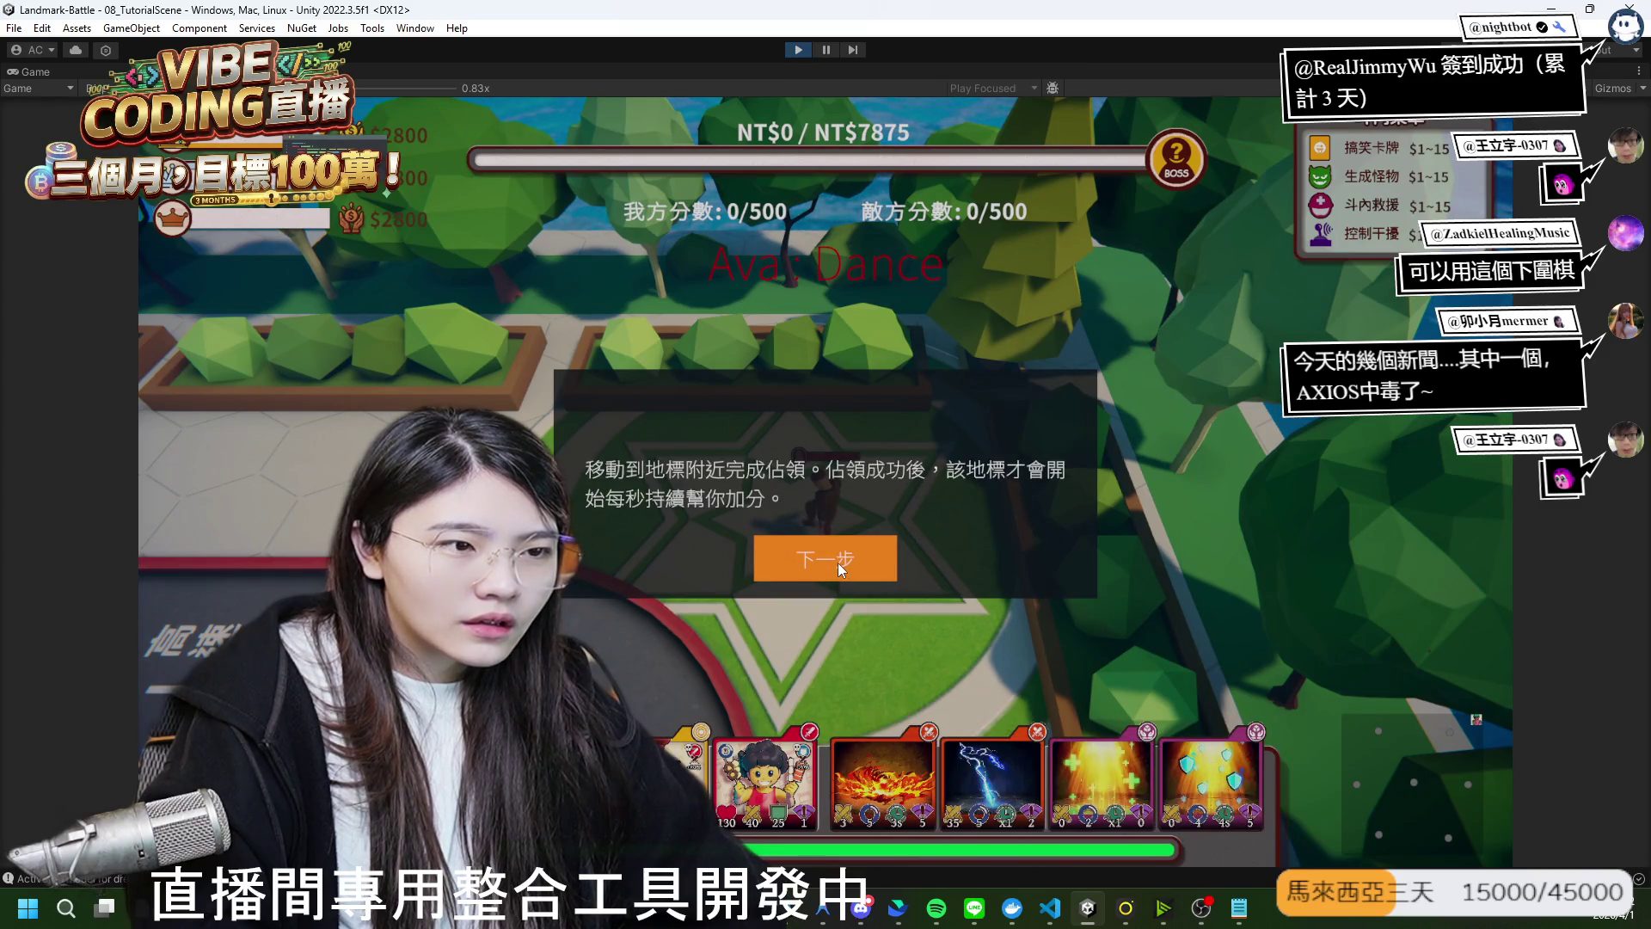
pyautogui.click(837, 562)
pyautogui.click(838, 563)
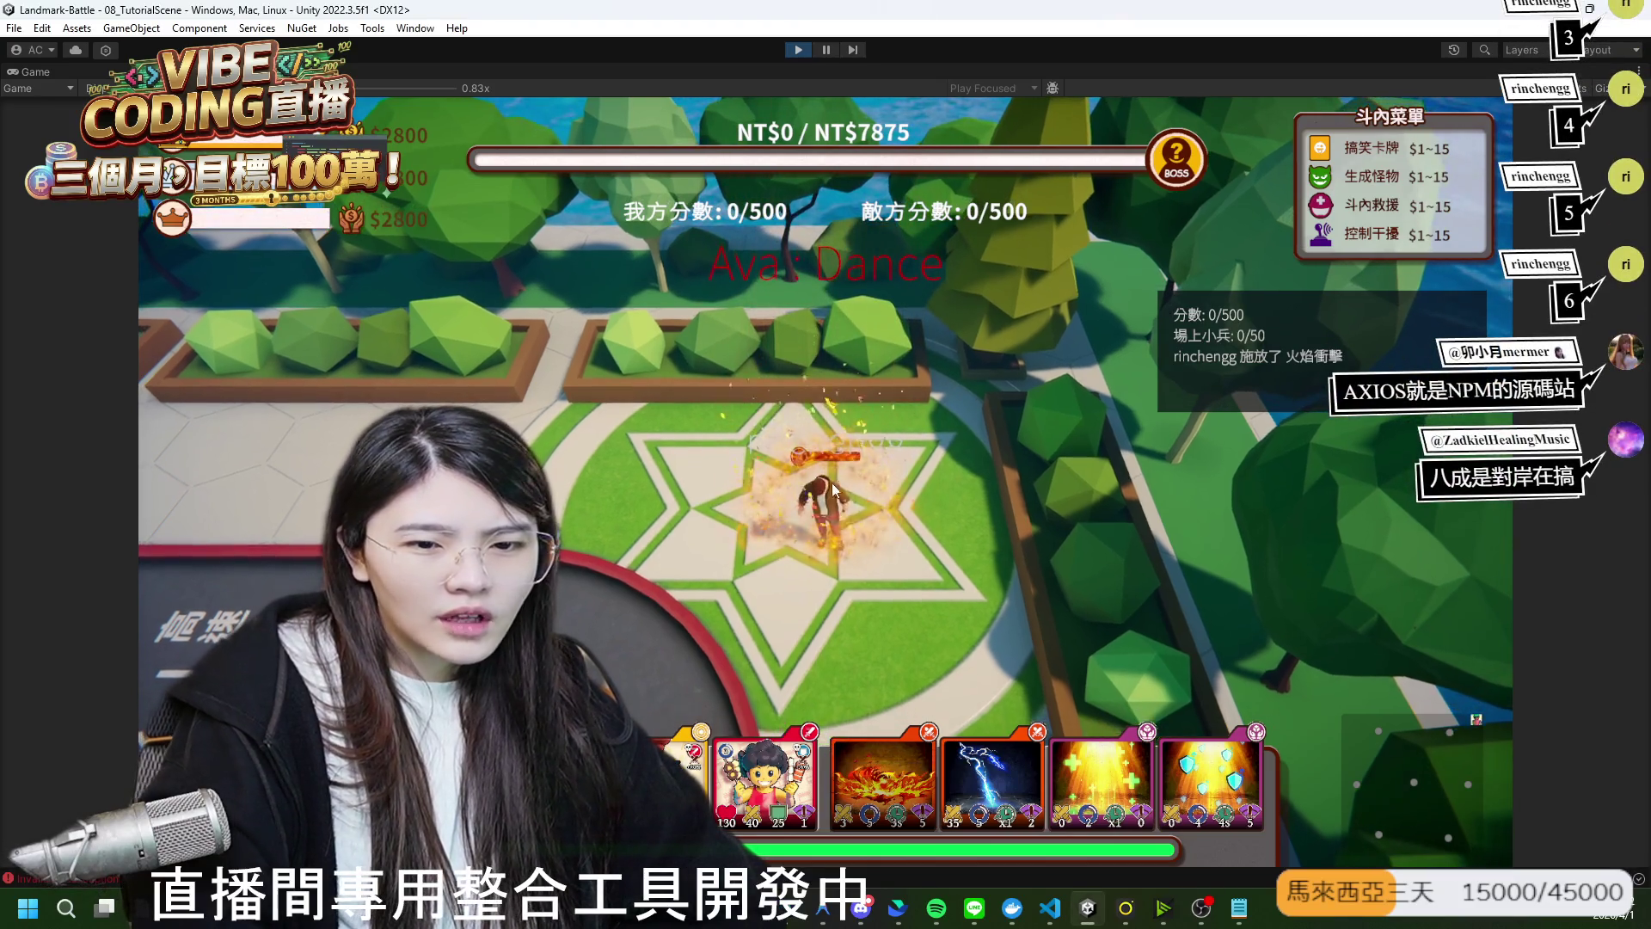
pyautogui.hotkey('shift', 'space')
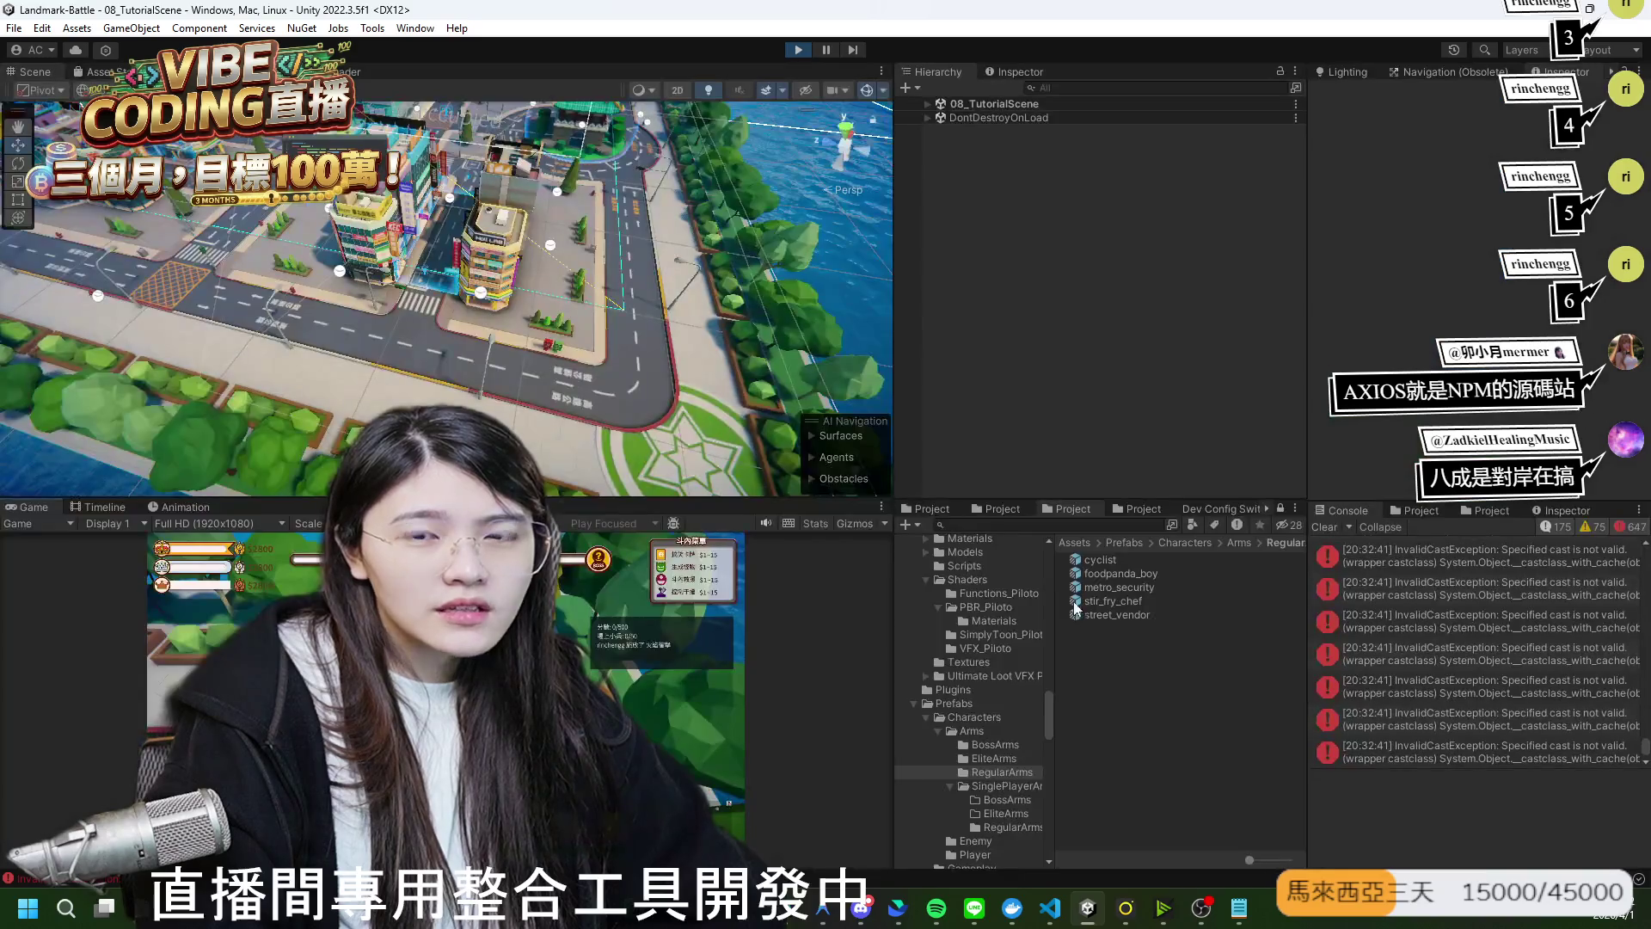
# Read the InvalidCastException stack traces in the Console, select the trace text, and stop play mode.
pyautogui.click(1434, 657)
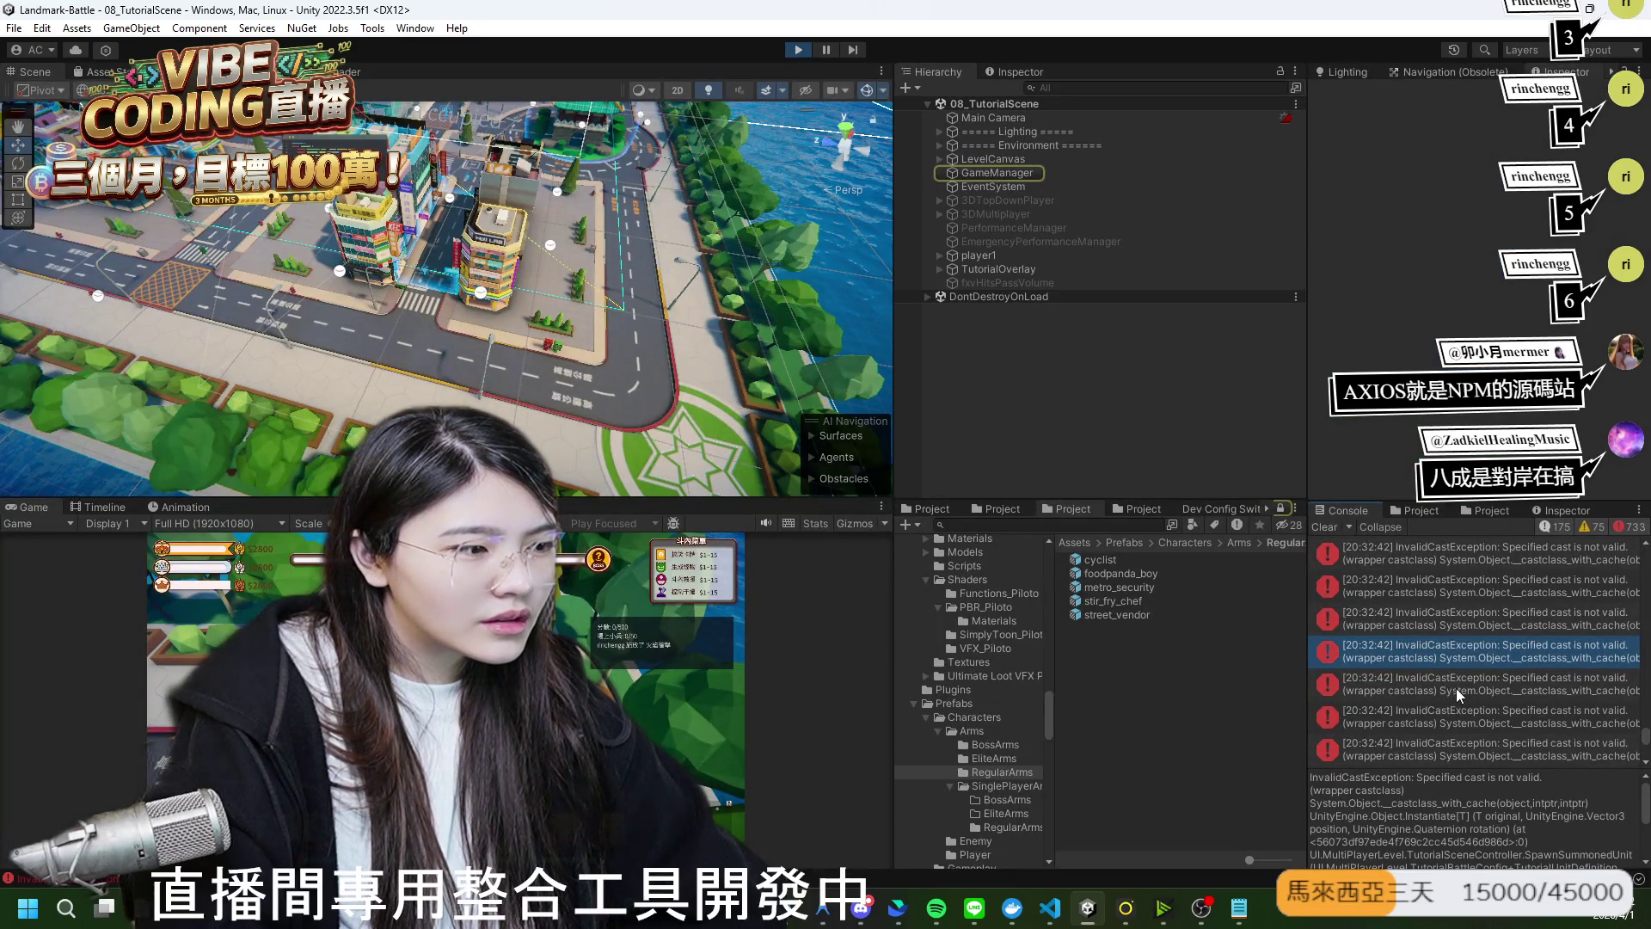
pyautogui.click(1495, 724)
pyautogui.click(1499, 752)
pyautogui.scroll(-2, 1514, 761)
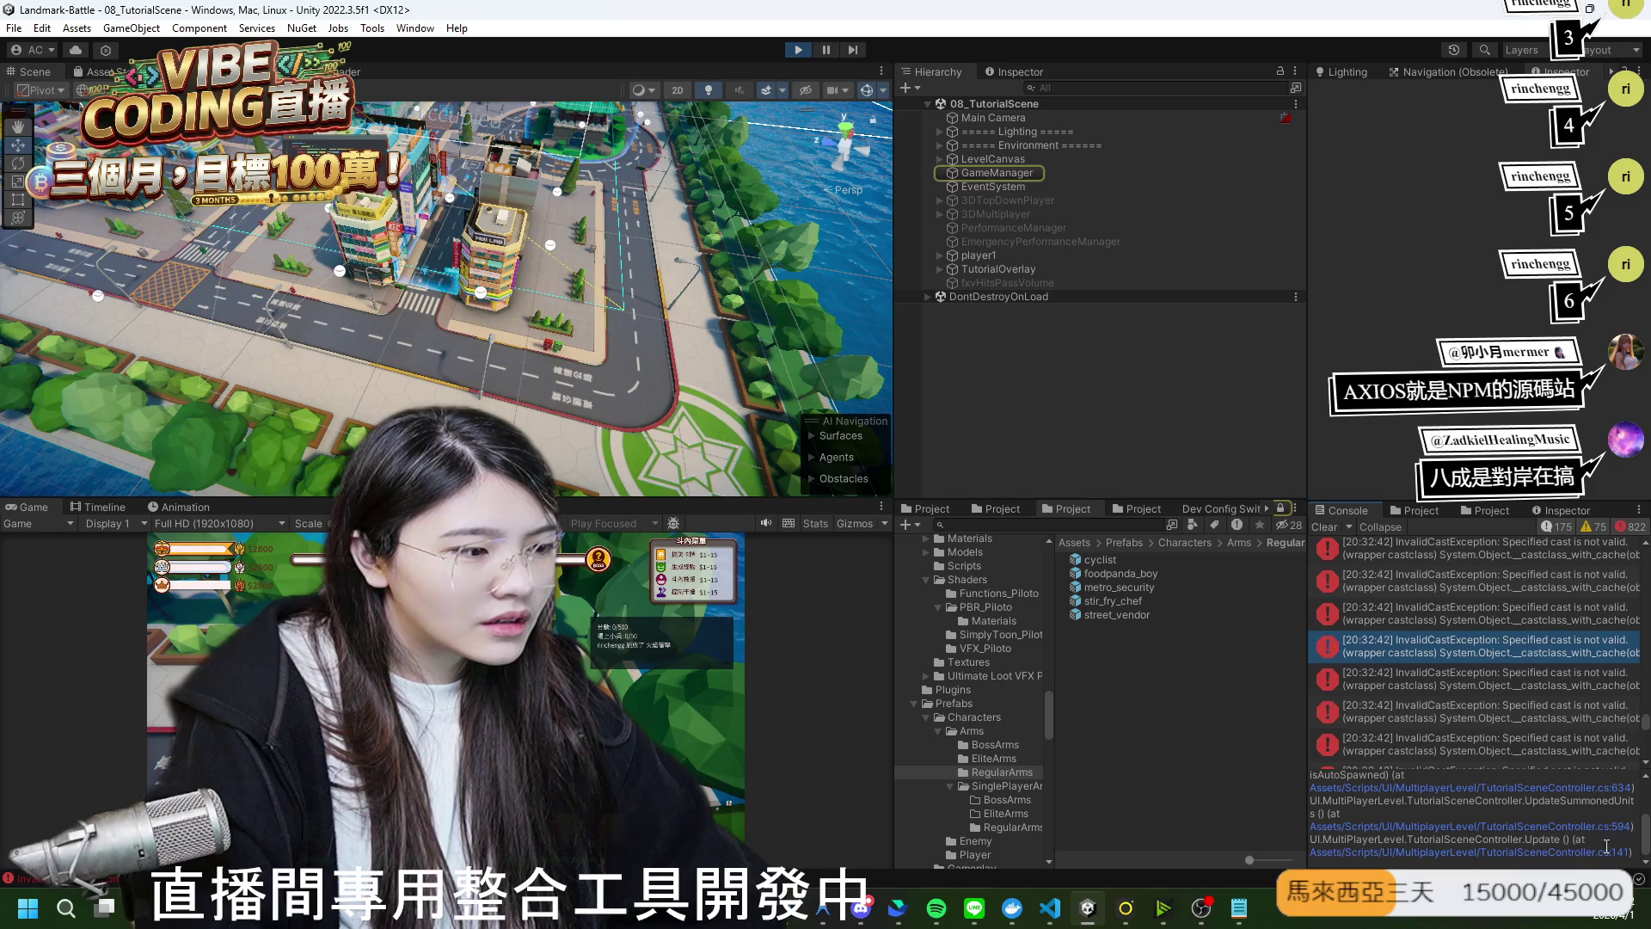
pyautogui.moveTo(1606, 845); pyautogui.dragTo(1378, 792)
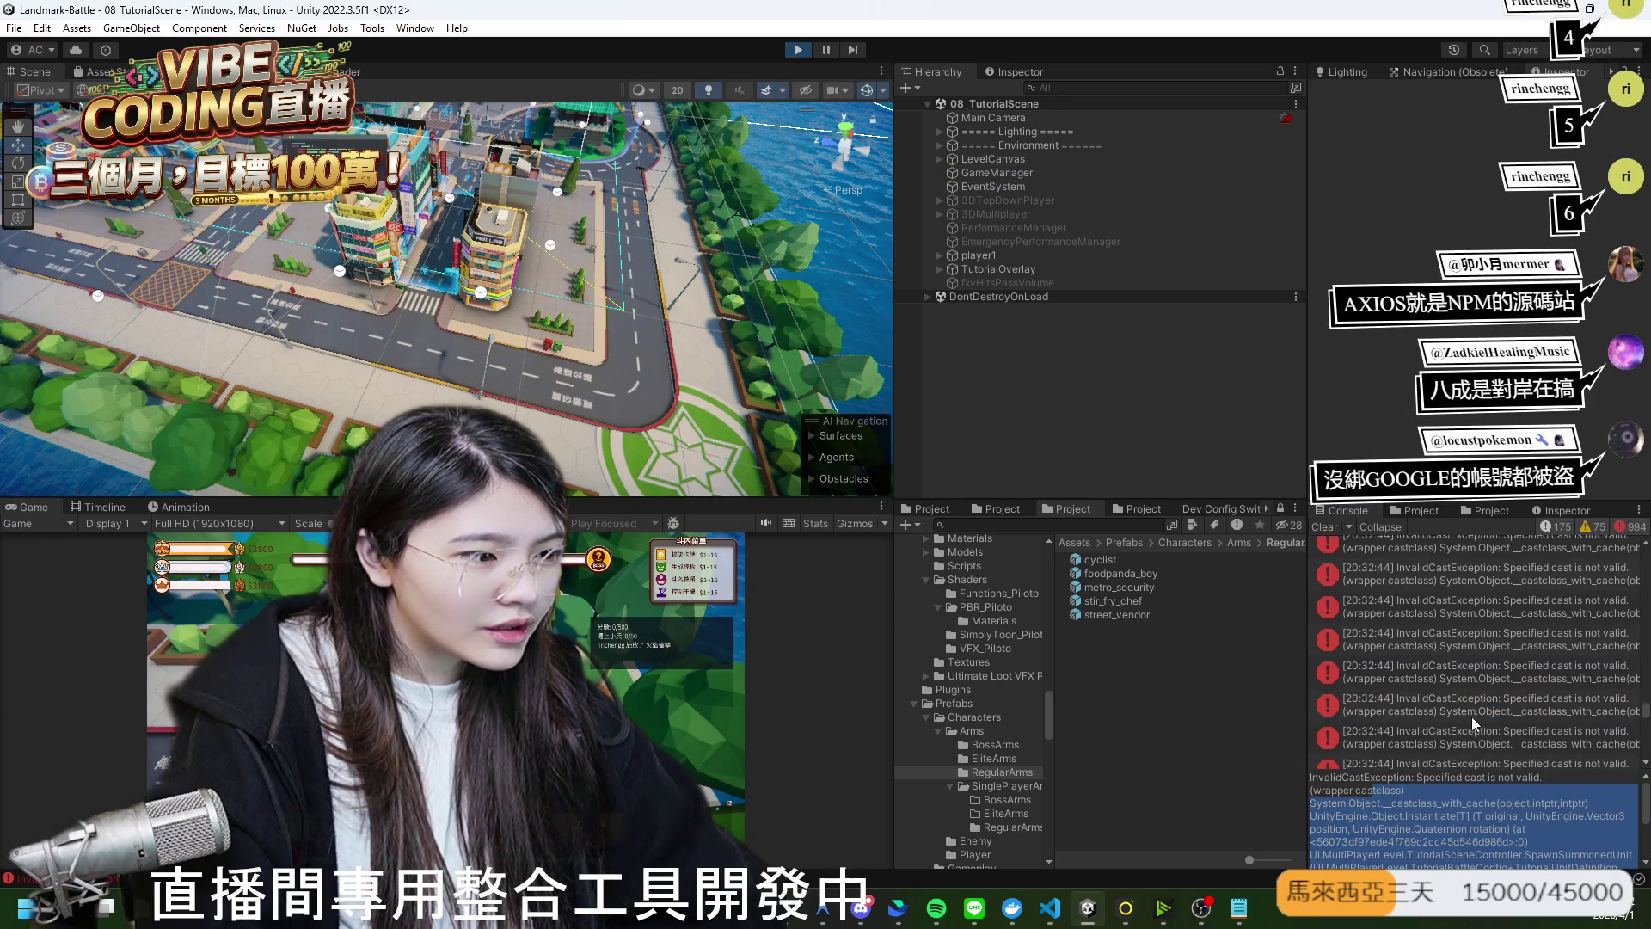
pyautogui.click(798, 49)
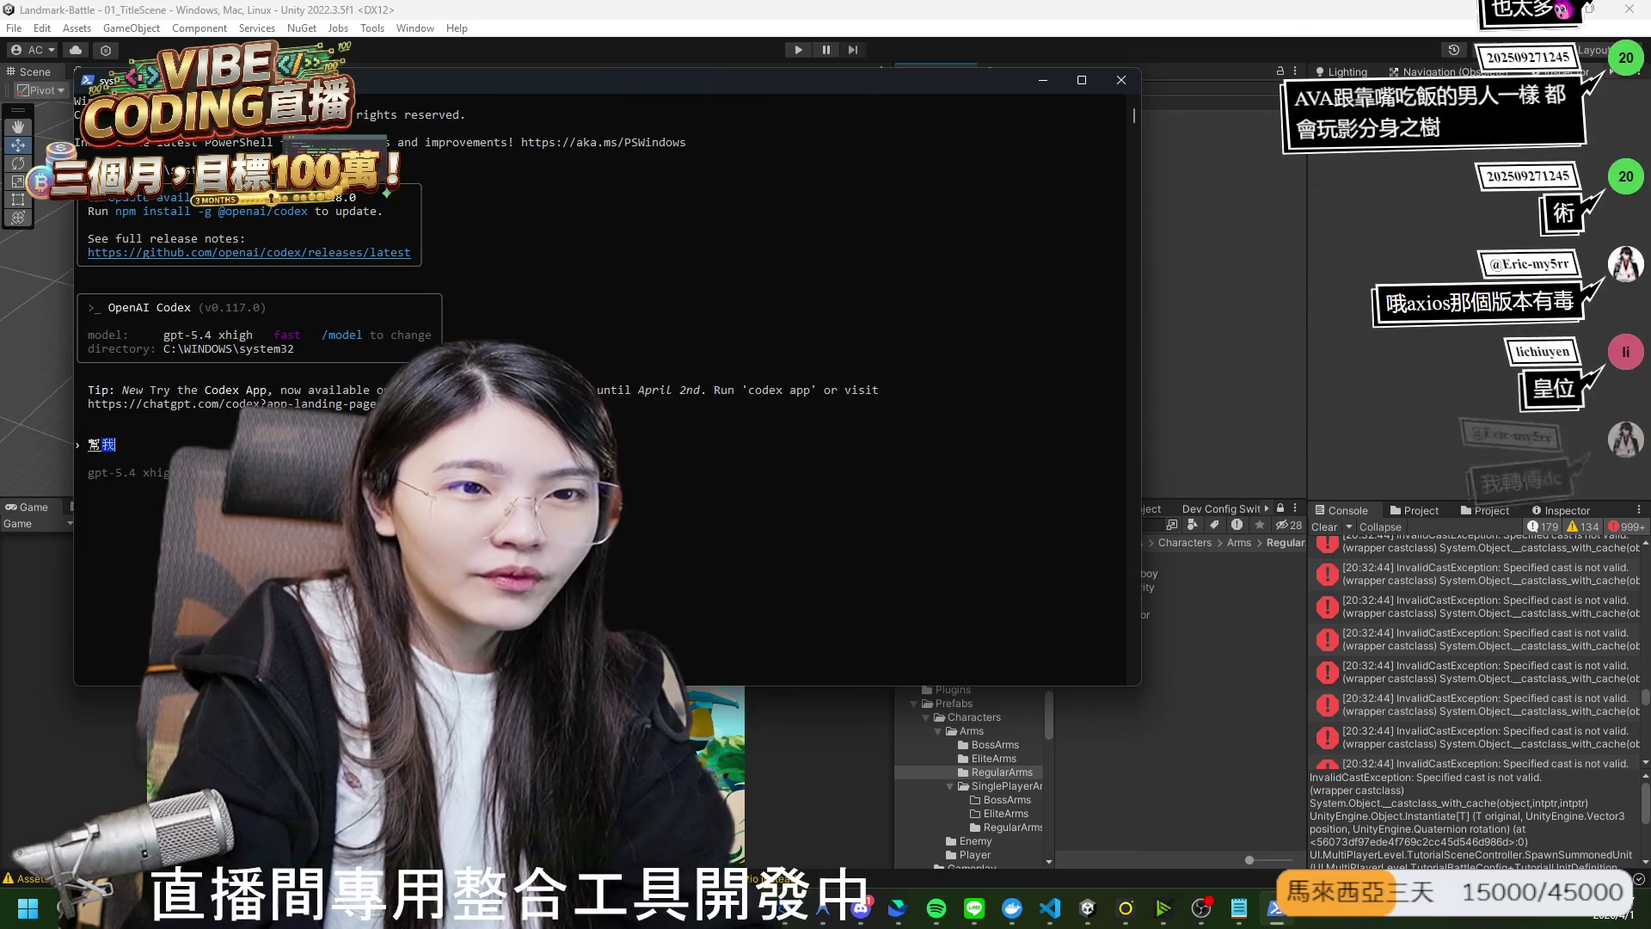
# Erase the stray 我 from the Codex prompt and bring the axios attack post forward.
pyautogui.write('我')
pyautogui.press('BackSpace')
pyautogui.press('BackSpace')
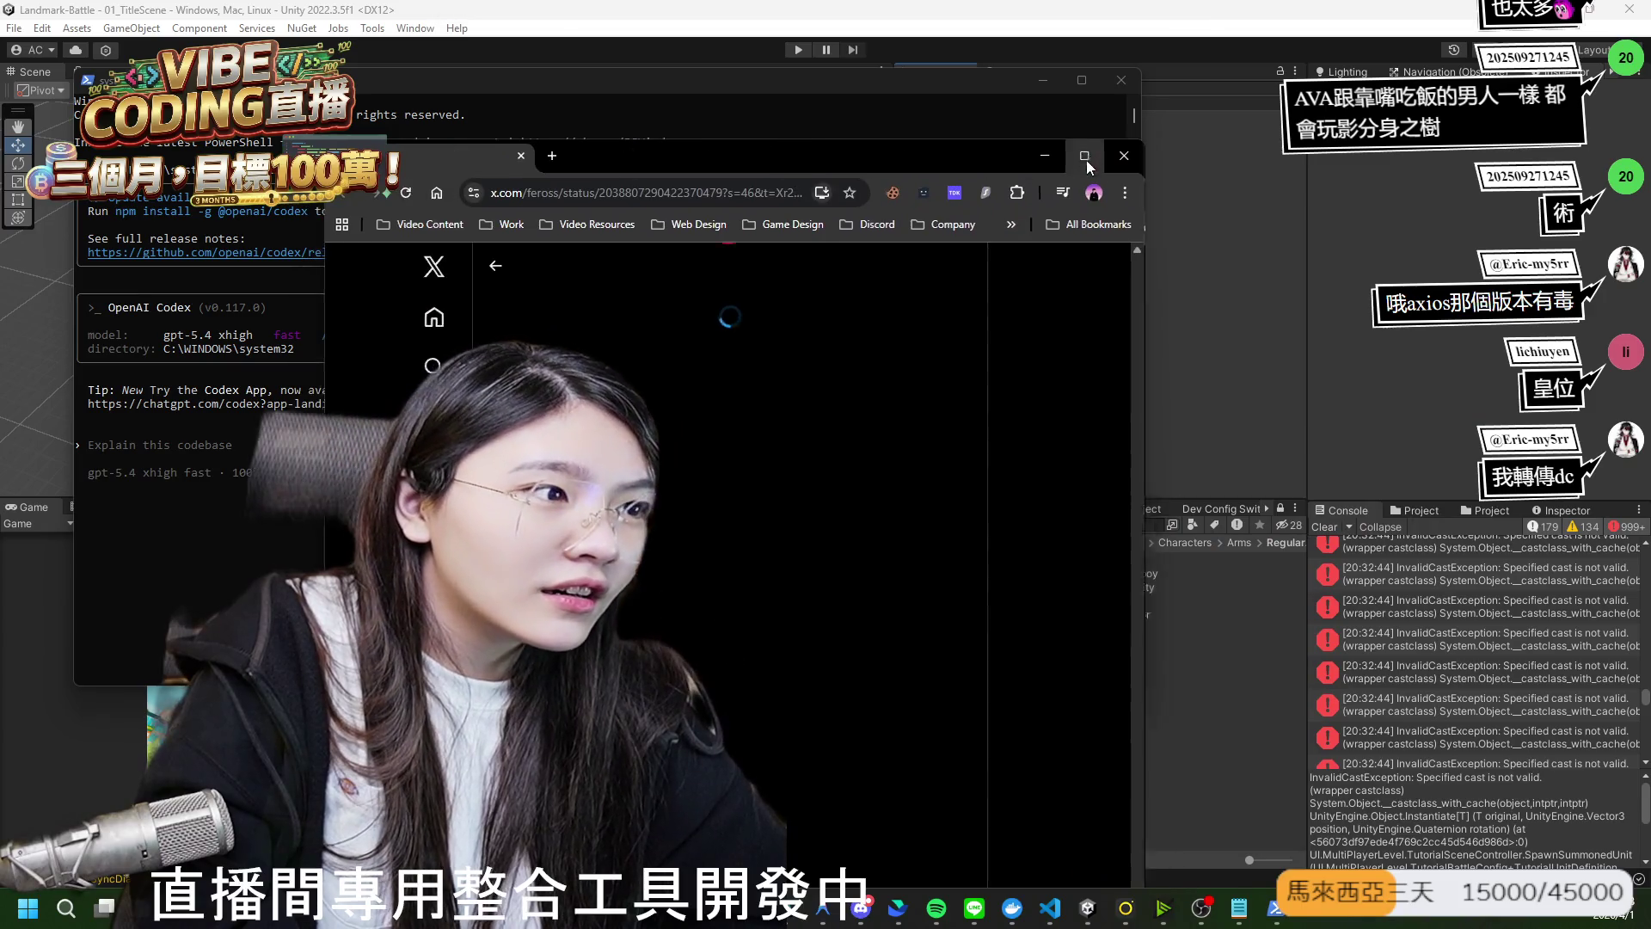
pyautogui.click(1086, 160)
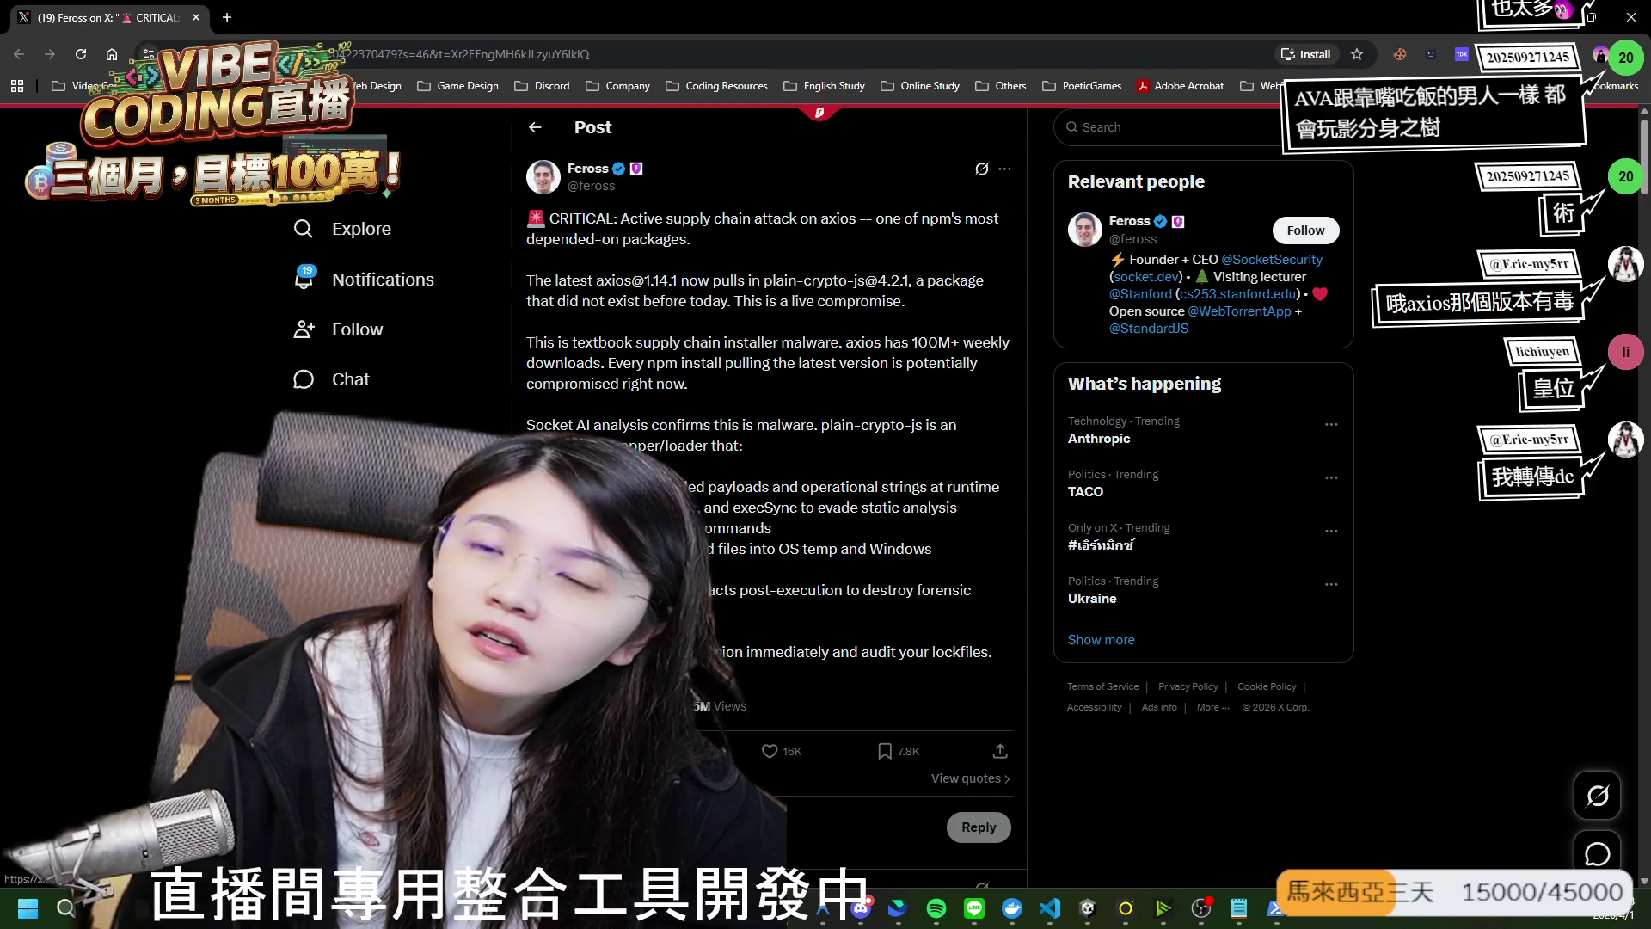
# Select the full axios warning post text on X, then return to the Codex terminal.
pyautogui.moveTo(632, 671); pyautogui.dragTo(550, 221)
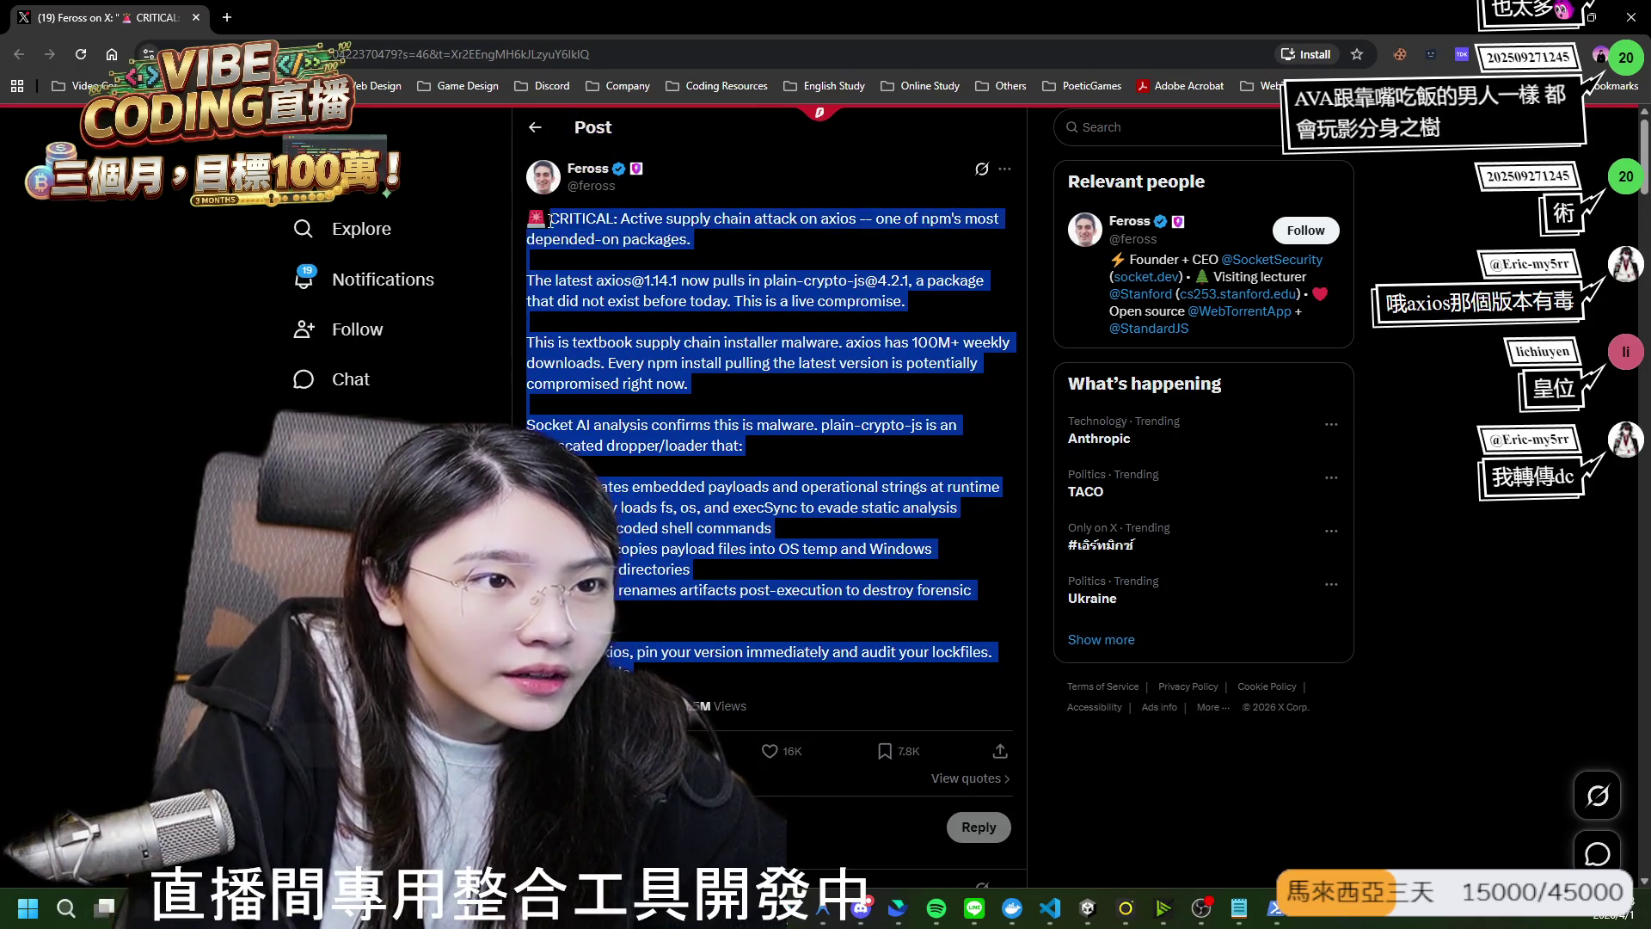
pyautogui.click(804, 482)
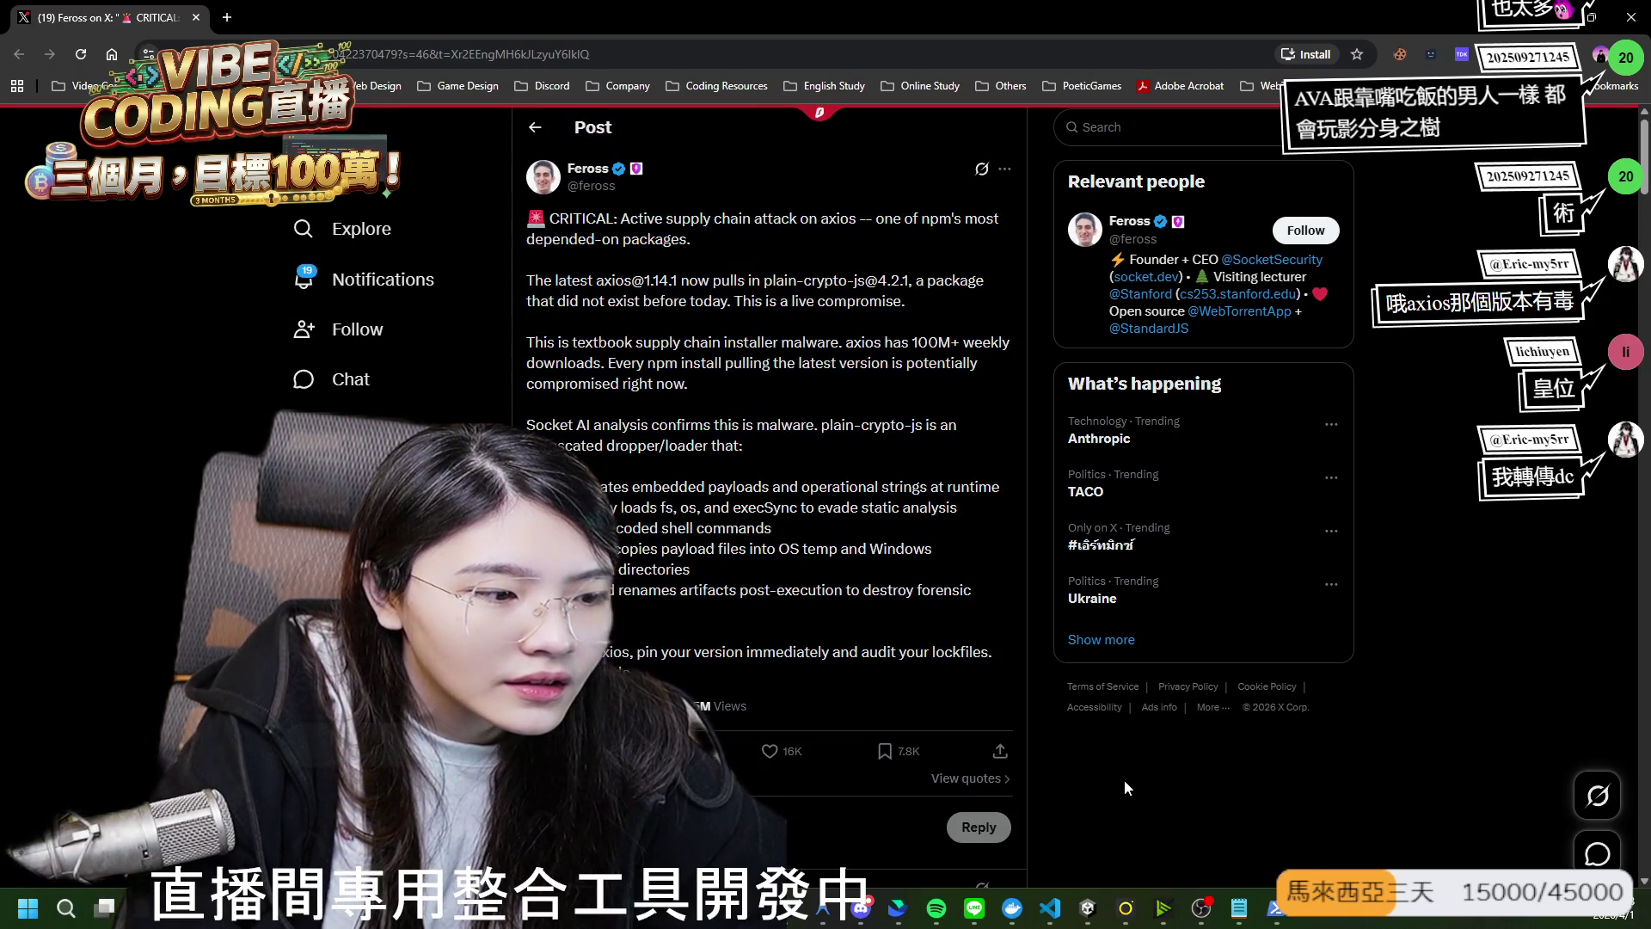
pyautogui.click(1276, 907)
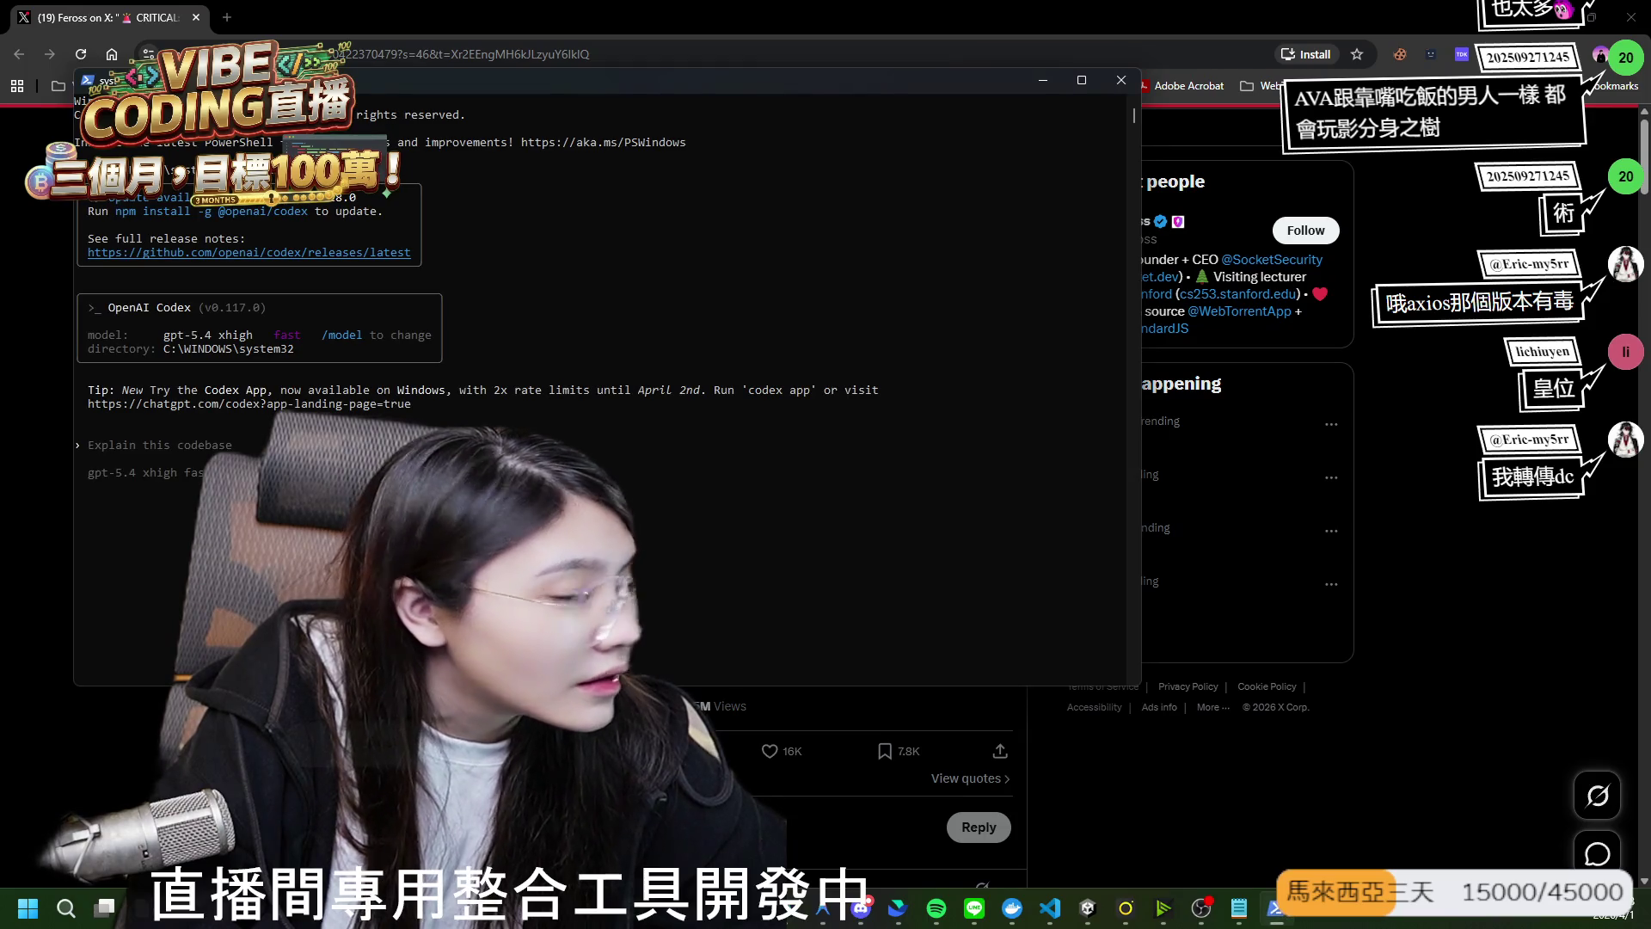
# Ask Codex in Chinese whether the recent axios attack affects your Node.js use, including the pasted alert text.
pyautogui.write('《ㄤ剛剛看到一則訊')
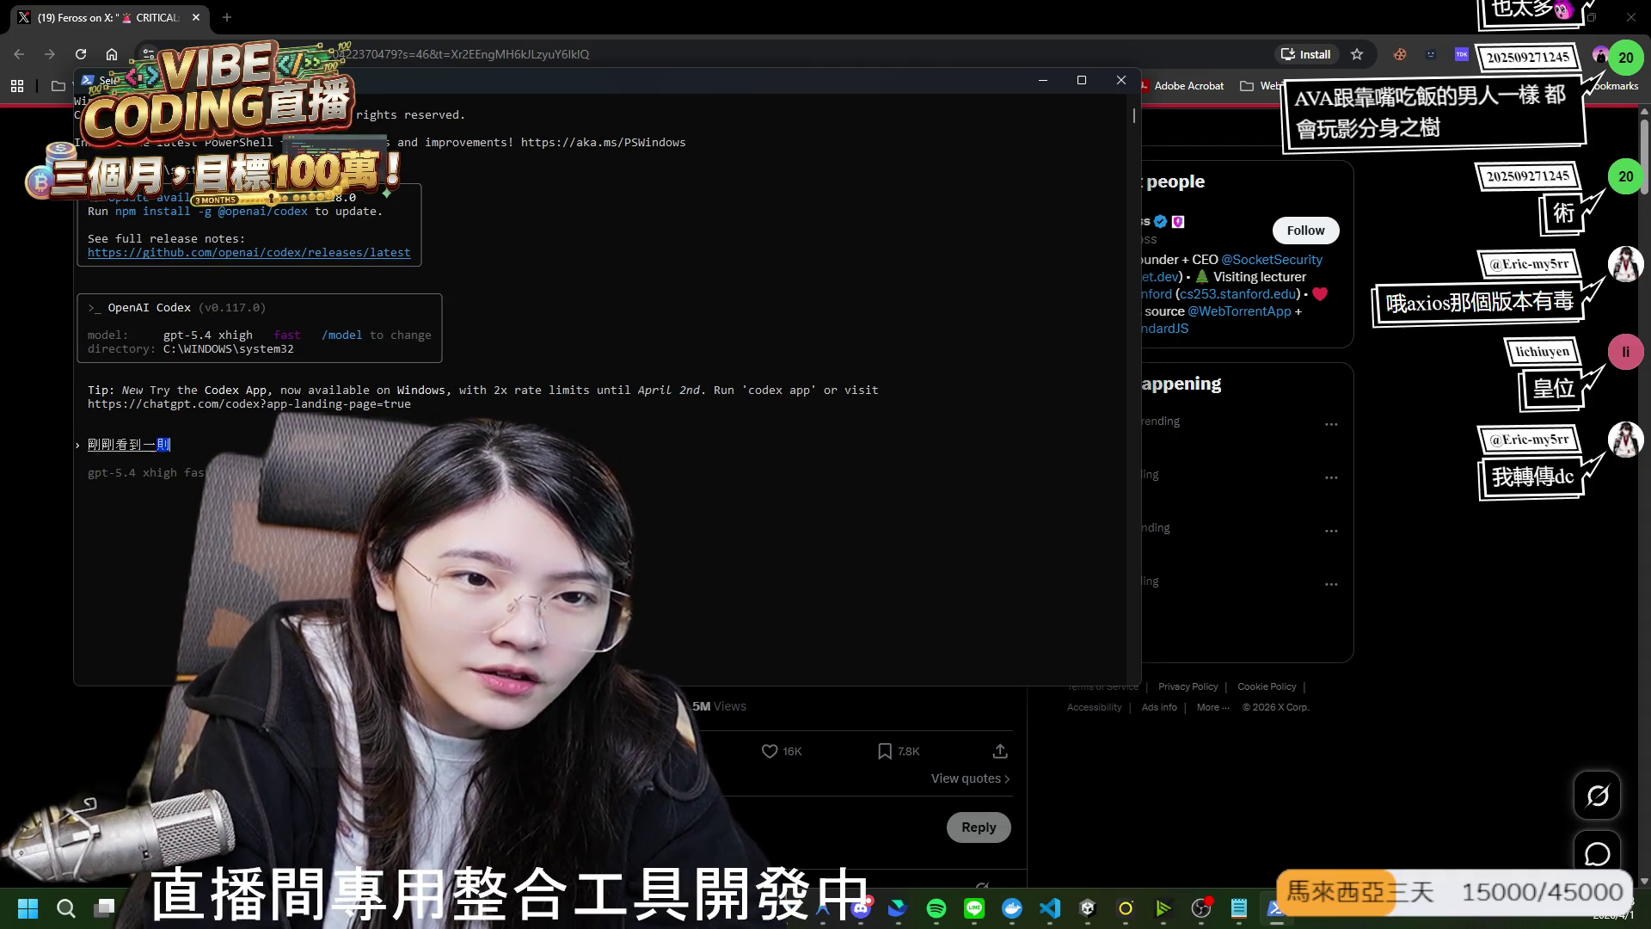
pyautogui.write('息，這兩天我')
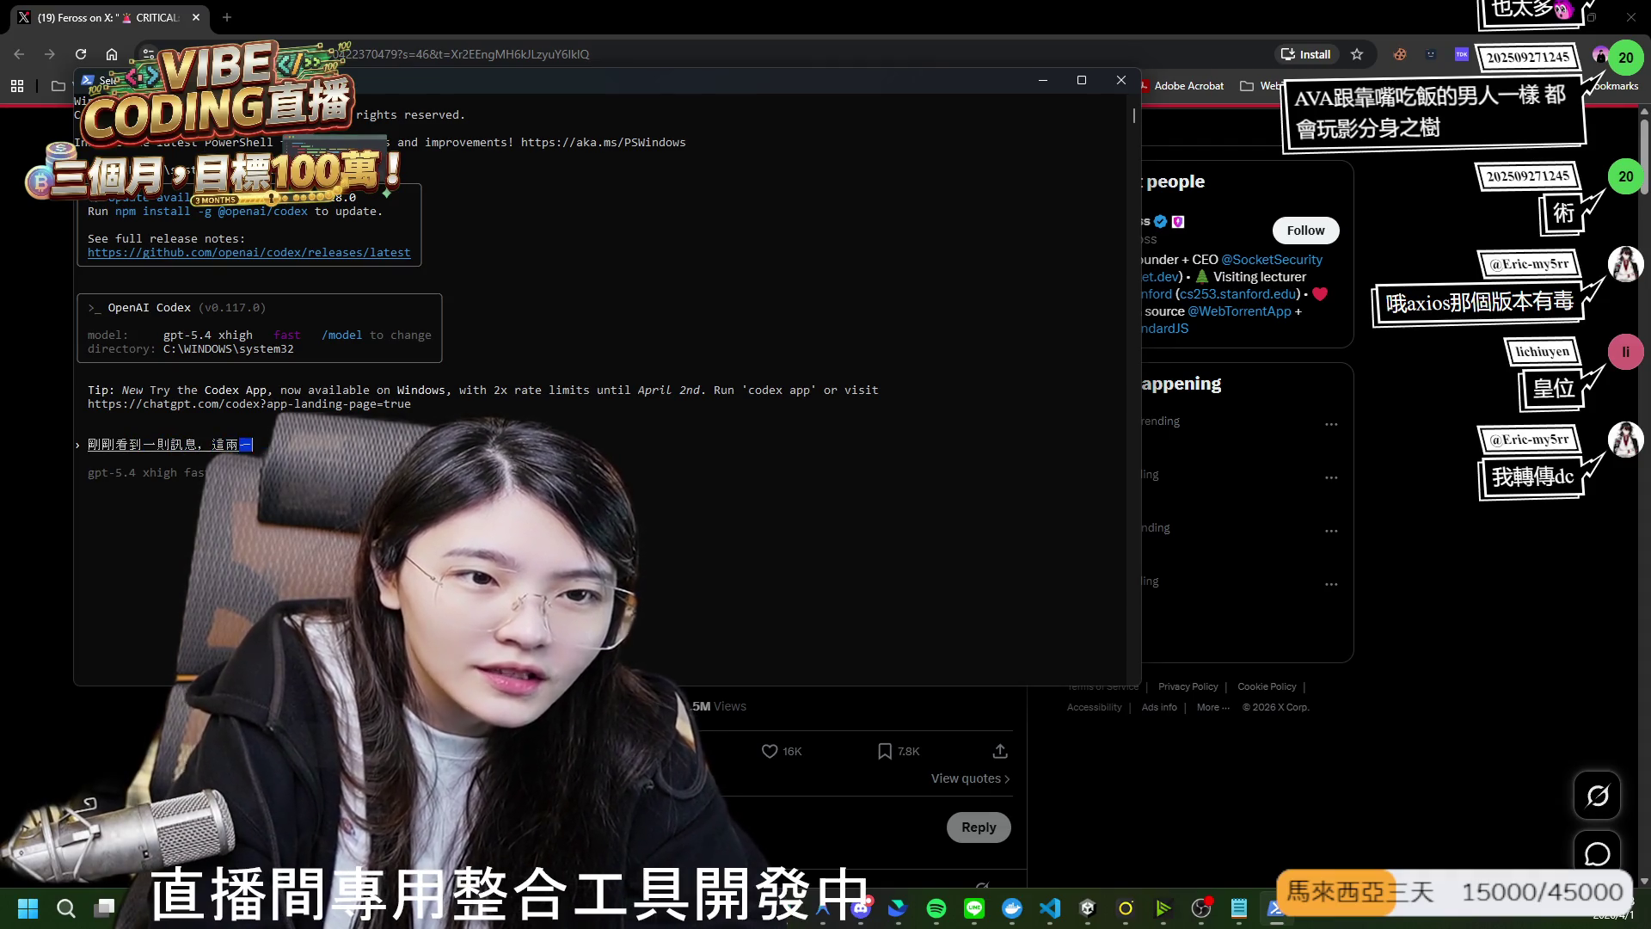
pyautogui.press('Return')
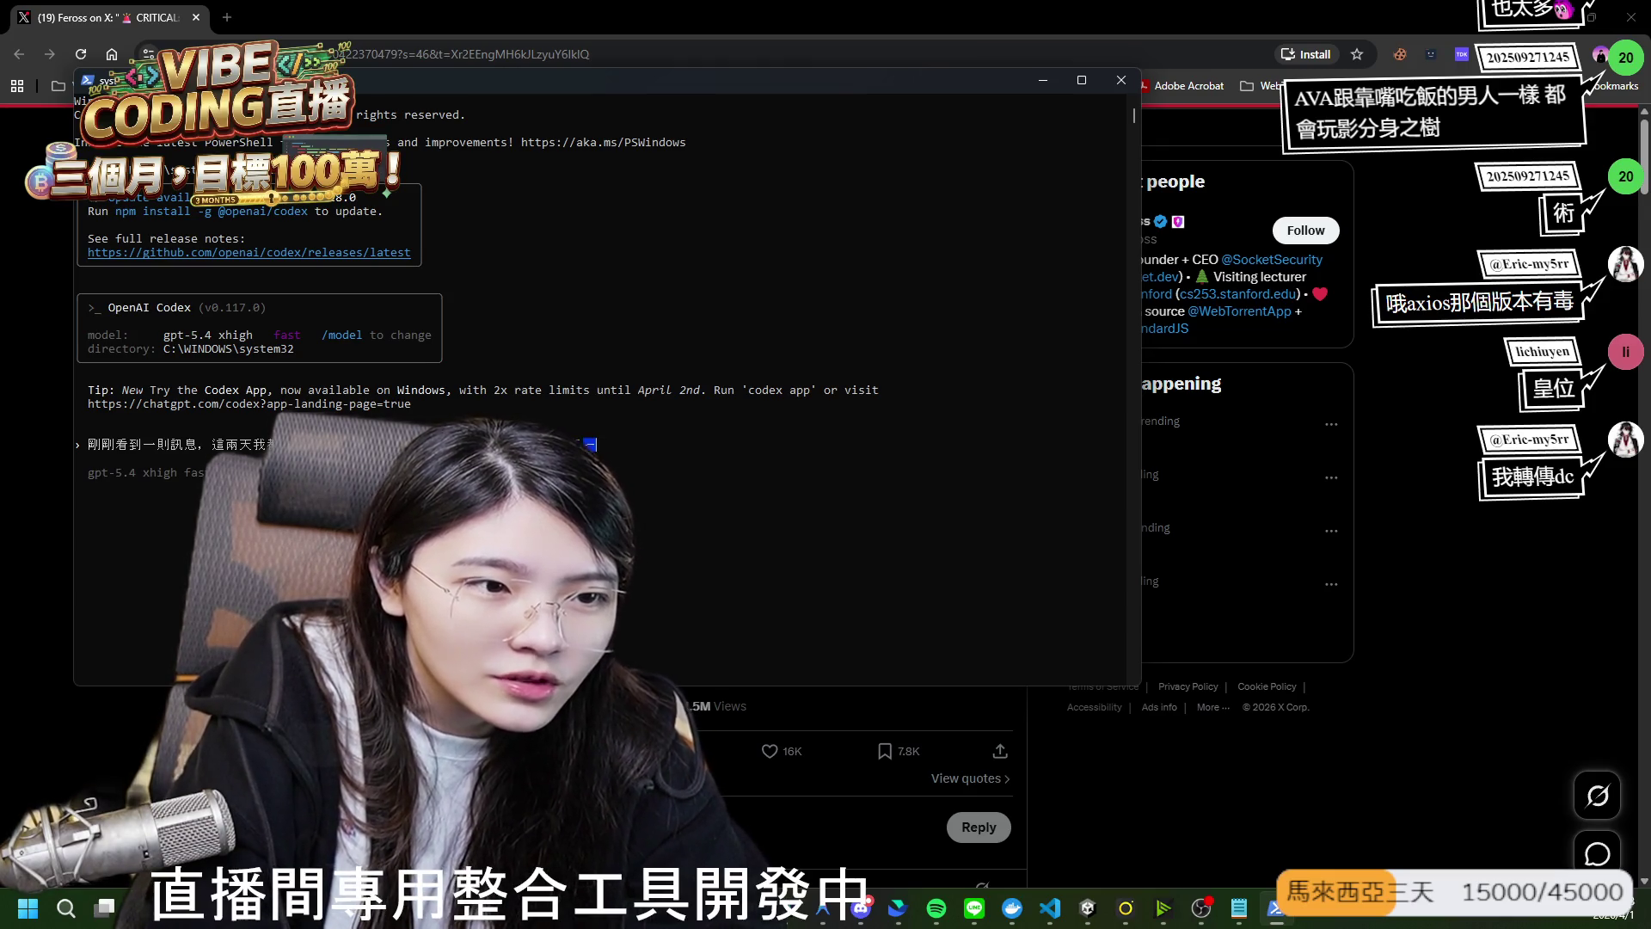
pyautogui.hotkey('ctrl', 'v')
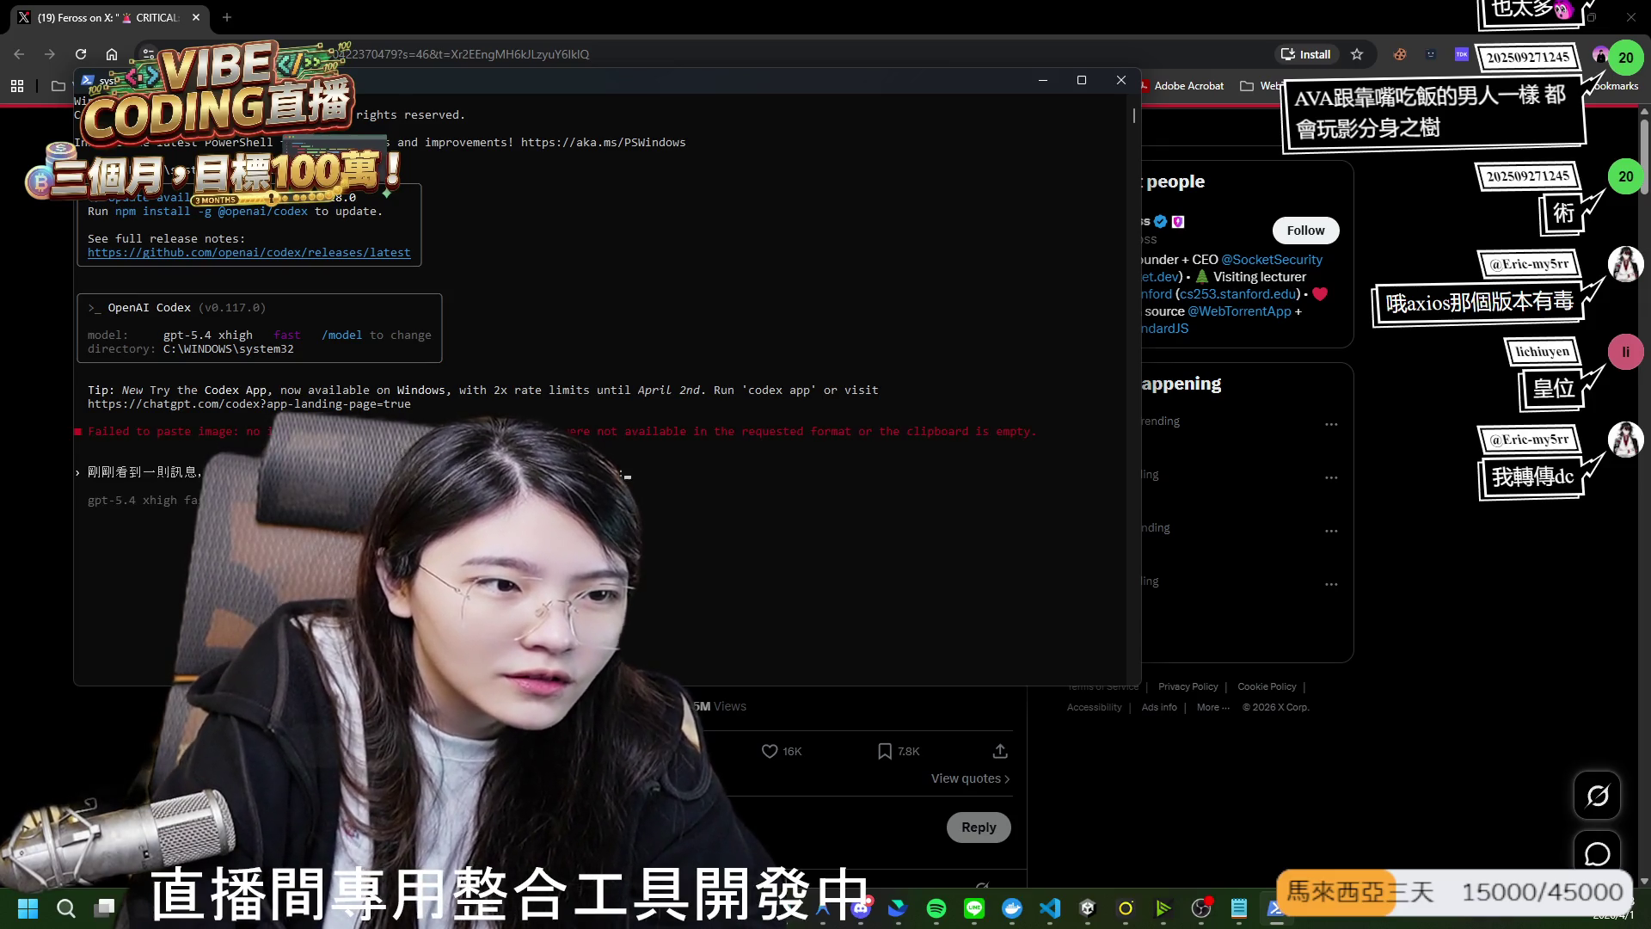
pyautogui.hotkey('ctrl', 'v')
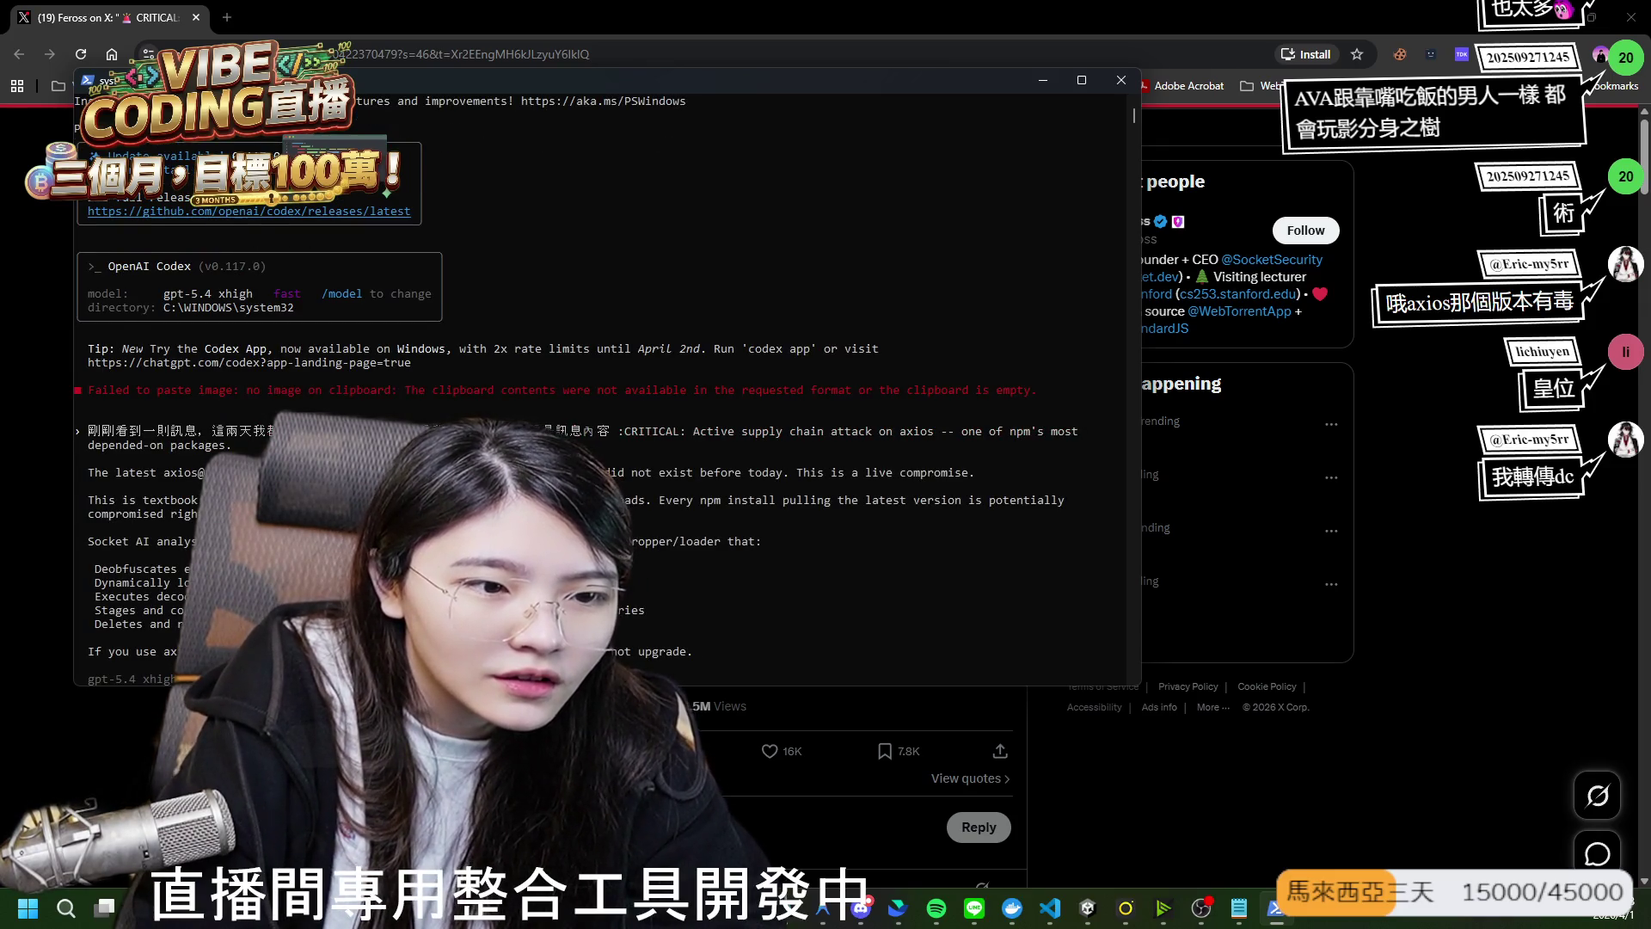
pyautogui.press('Return')
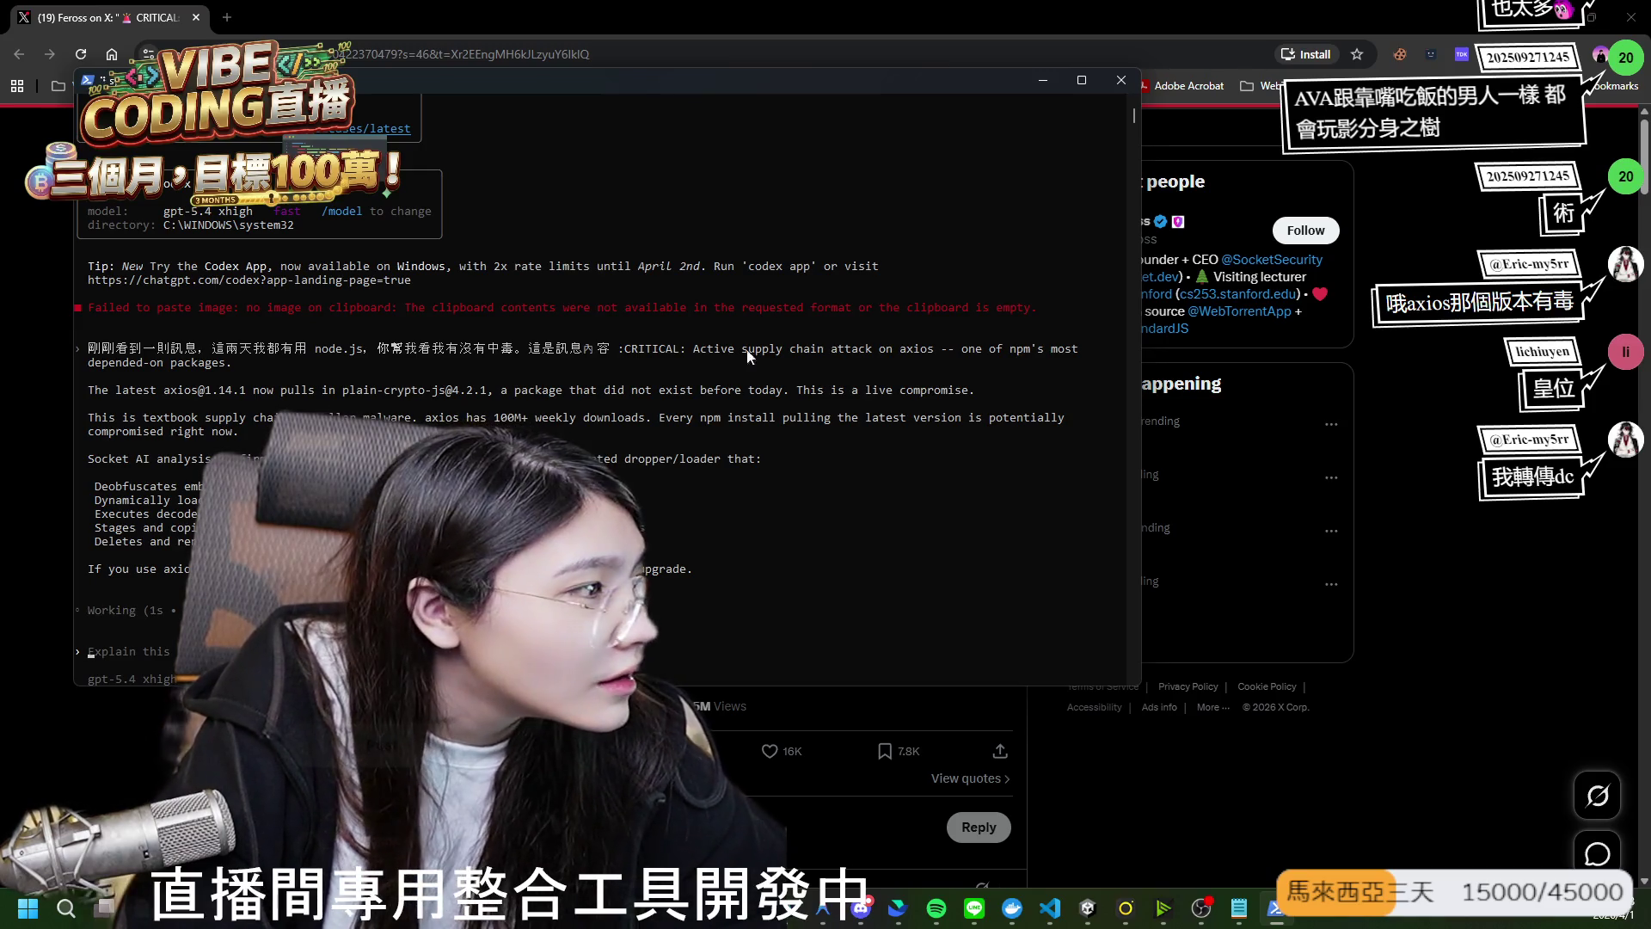
pyautogui.hotkey('alt', 'Tab')
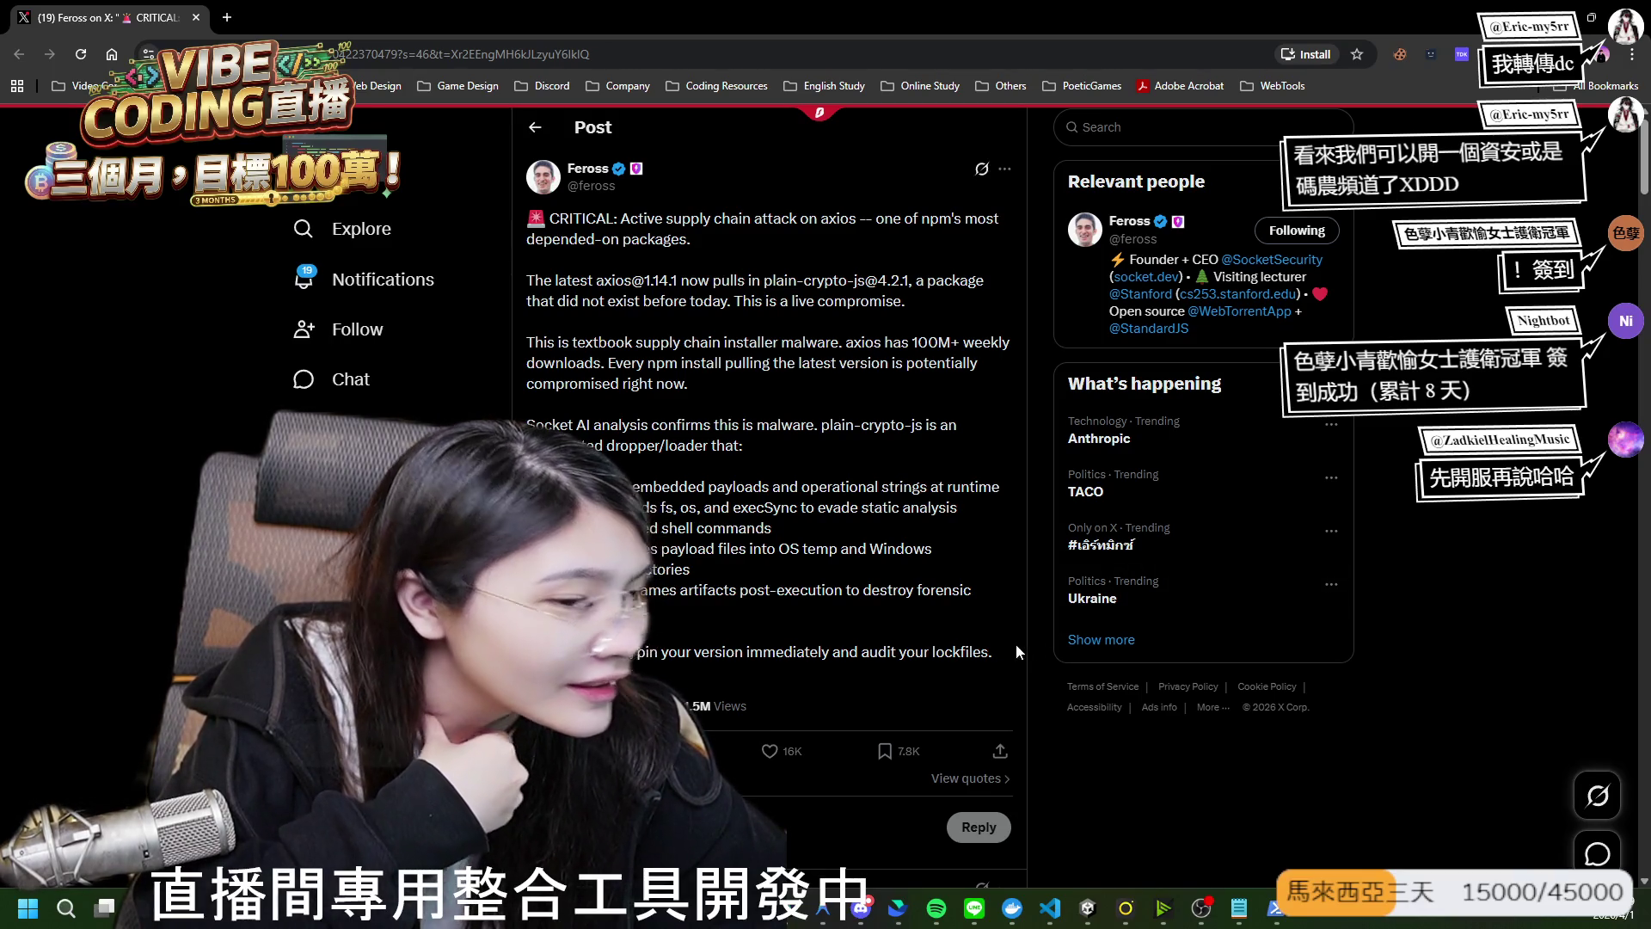
# Scroll through the author's follow-up replies under the axios post, then switch to Unity.
pyautogui.scroll(-4, 1016, 651)
pyautogui.scroll(-3, 1017, 651)
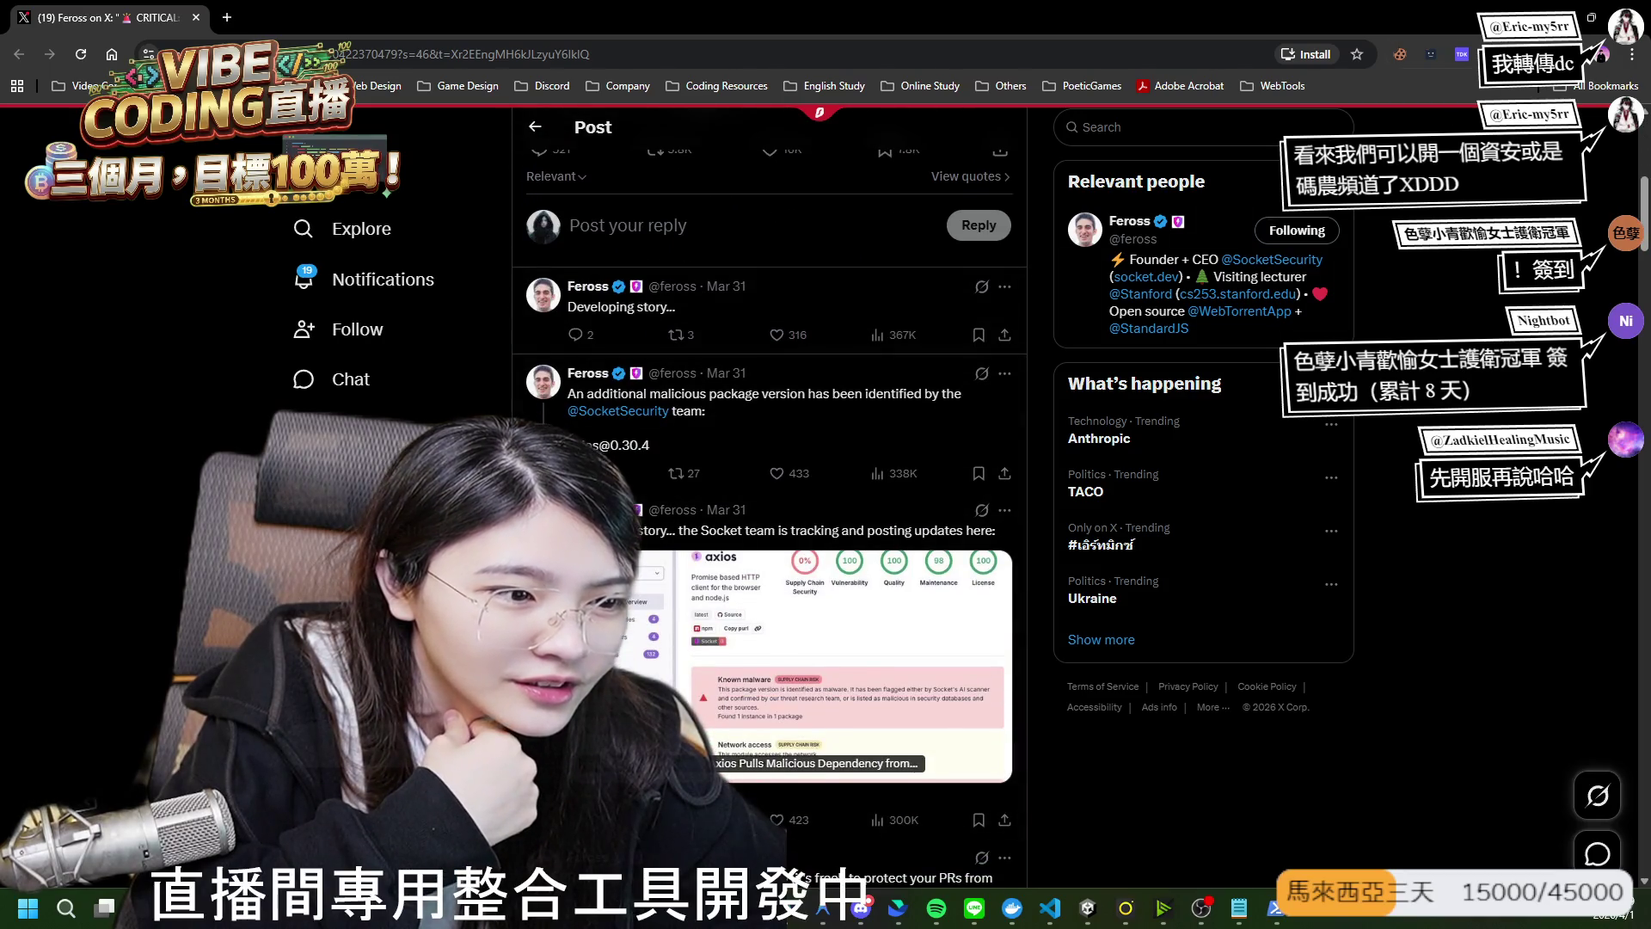
pyautogui.hotkey('alt', 'Tab')
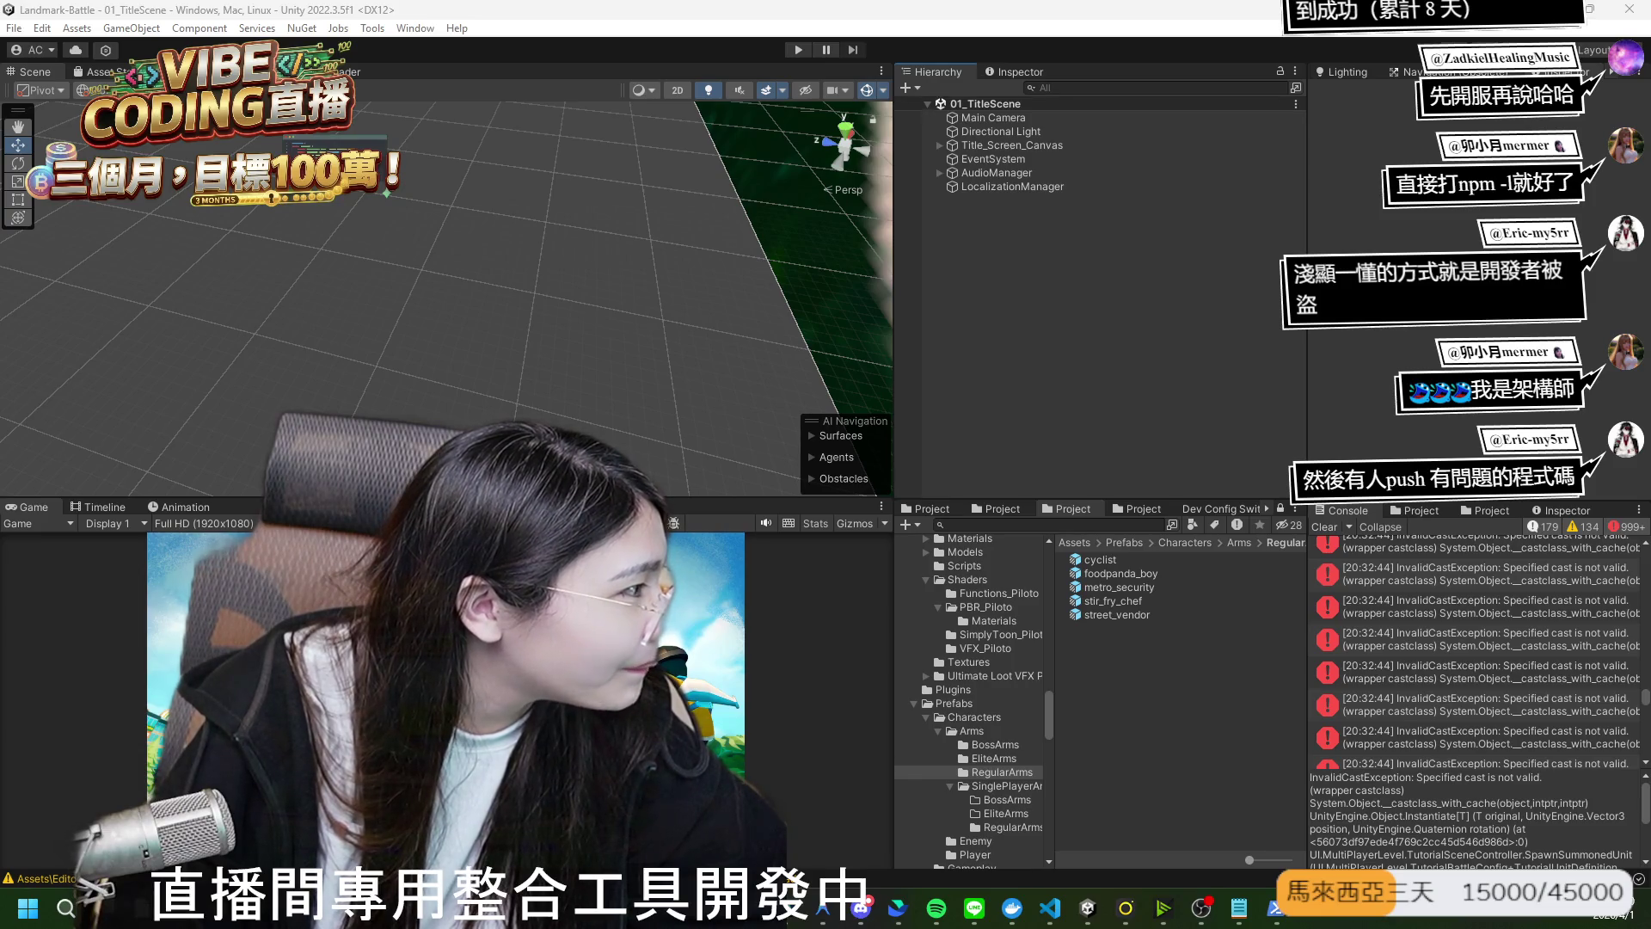
# Start play mode so the game loads from 02_Login into 08_TutorialScene.
pyautogui.click(799, 49)
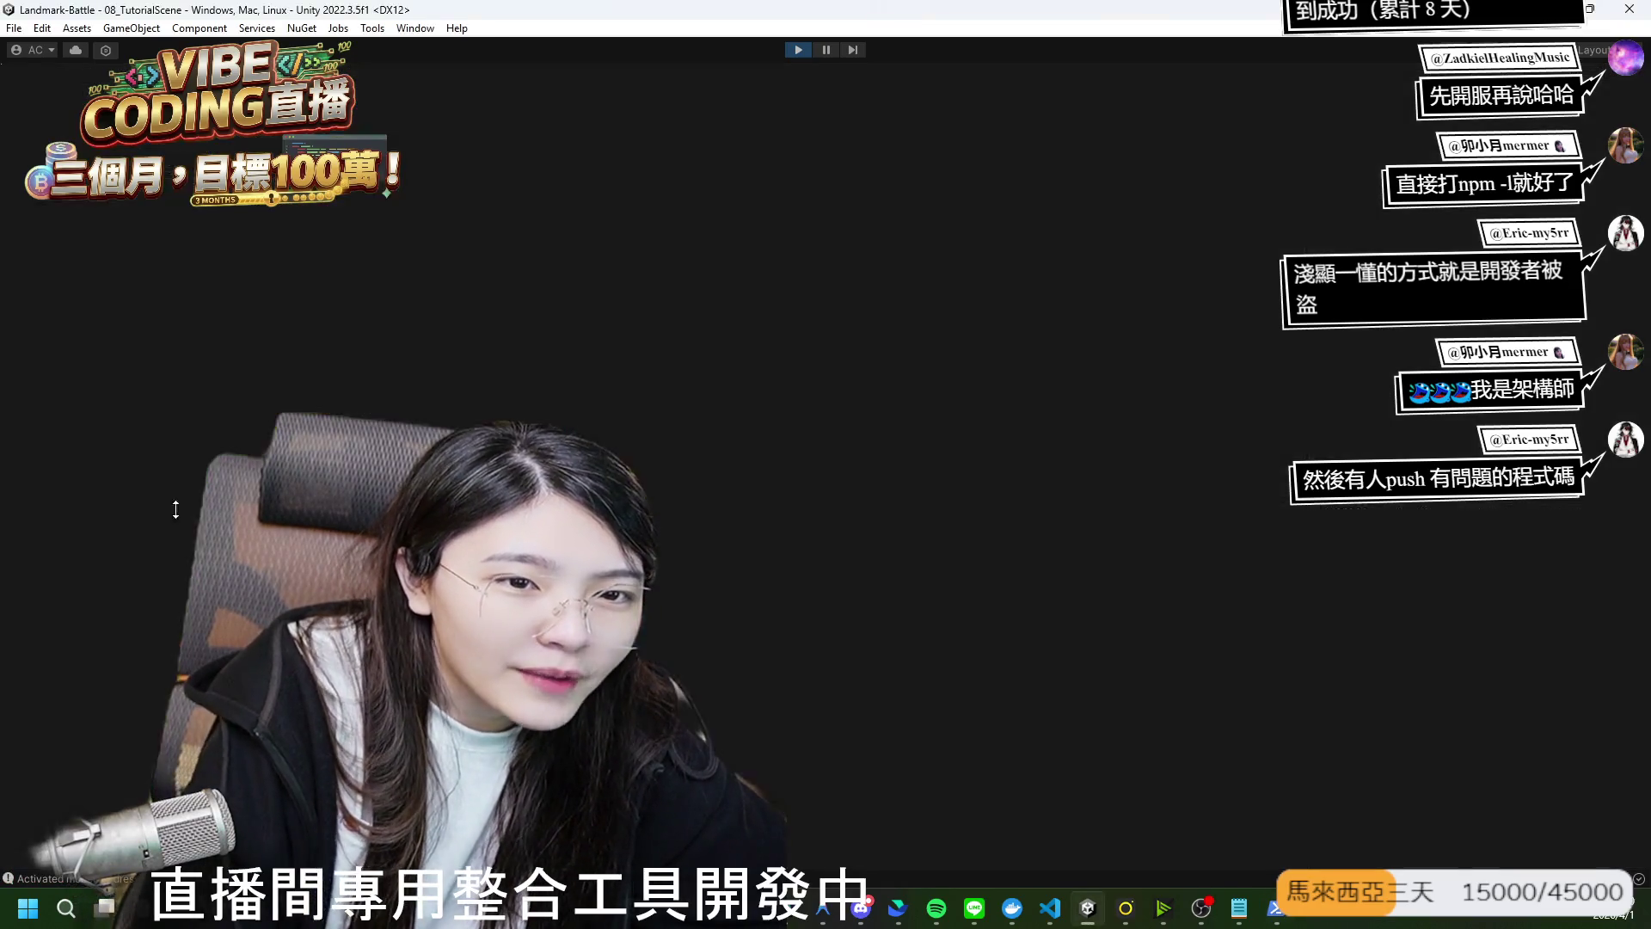
# Pass the two 下一步 dialogs and 開始教學, walk the character with D, then leave the maximized view.
pyautogui.click(844, 571)
pyautogui.click(844, 571)
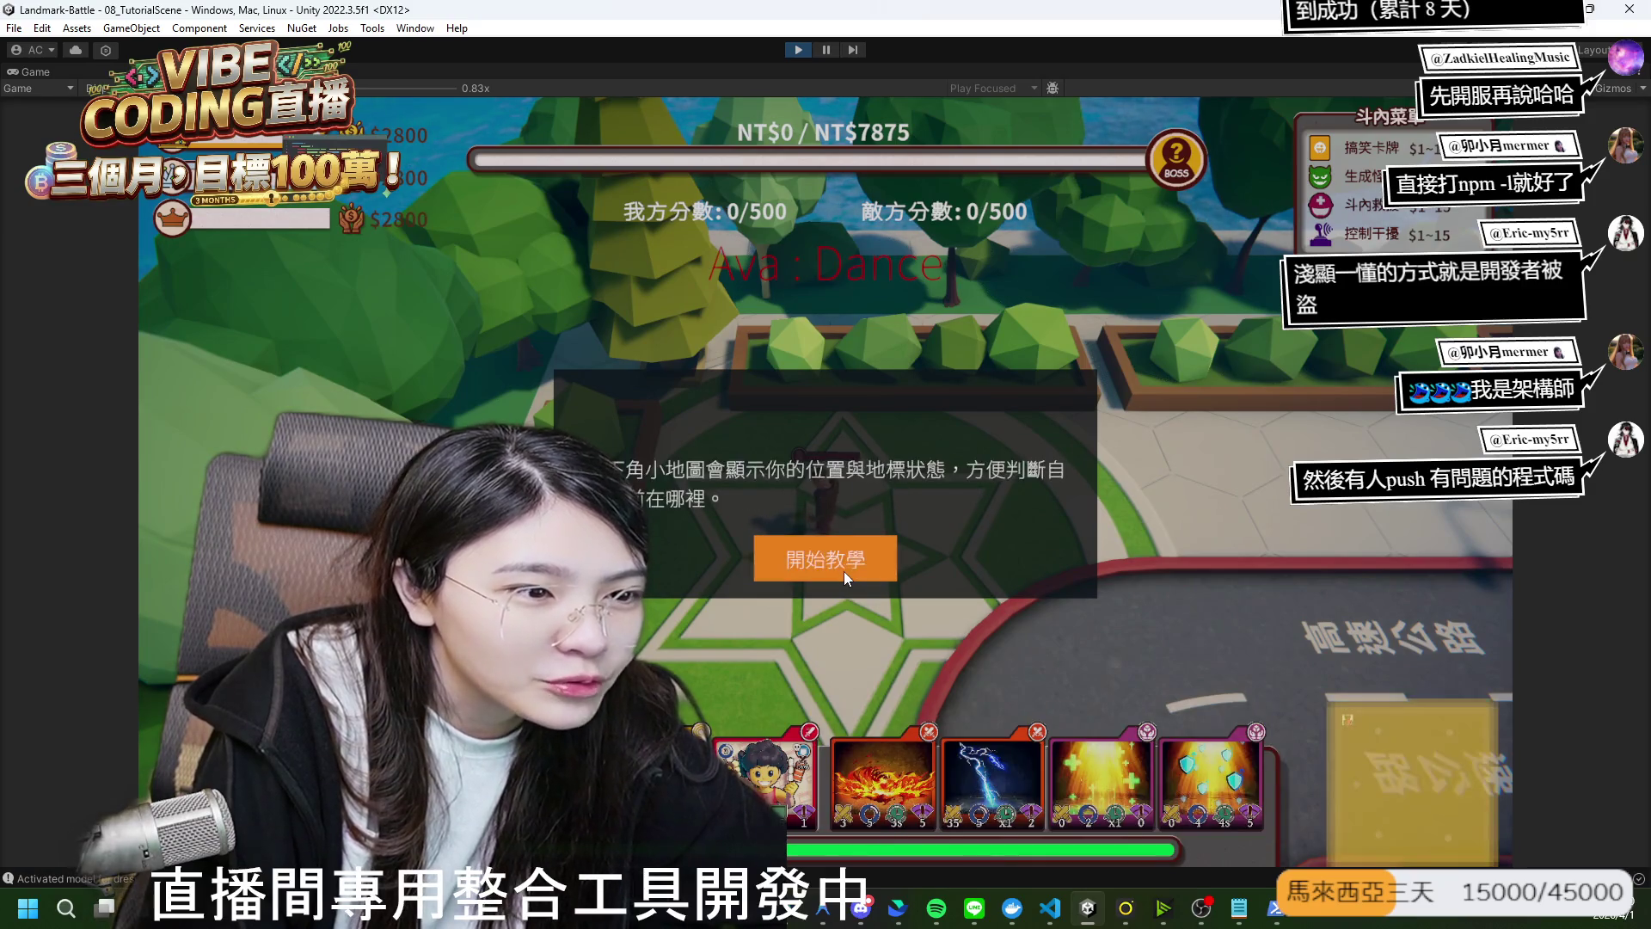
pyautogui.click(843, 571)
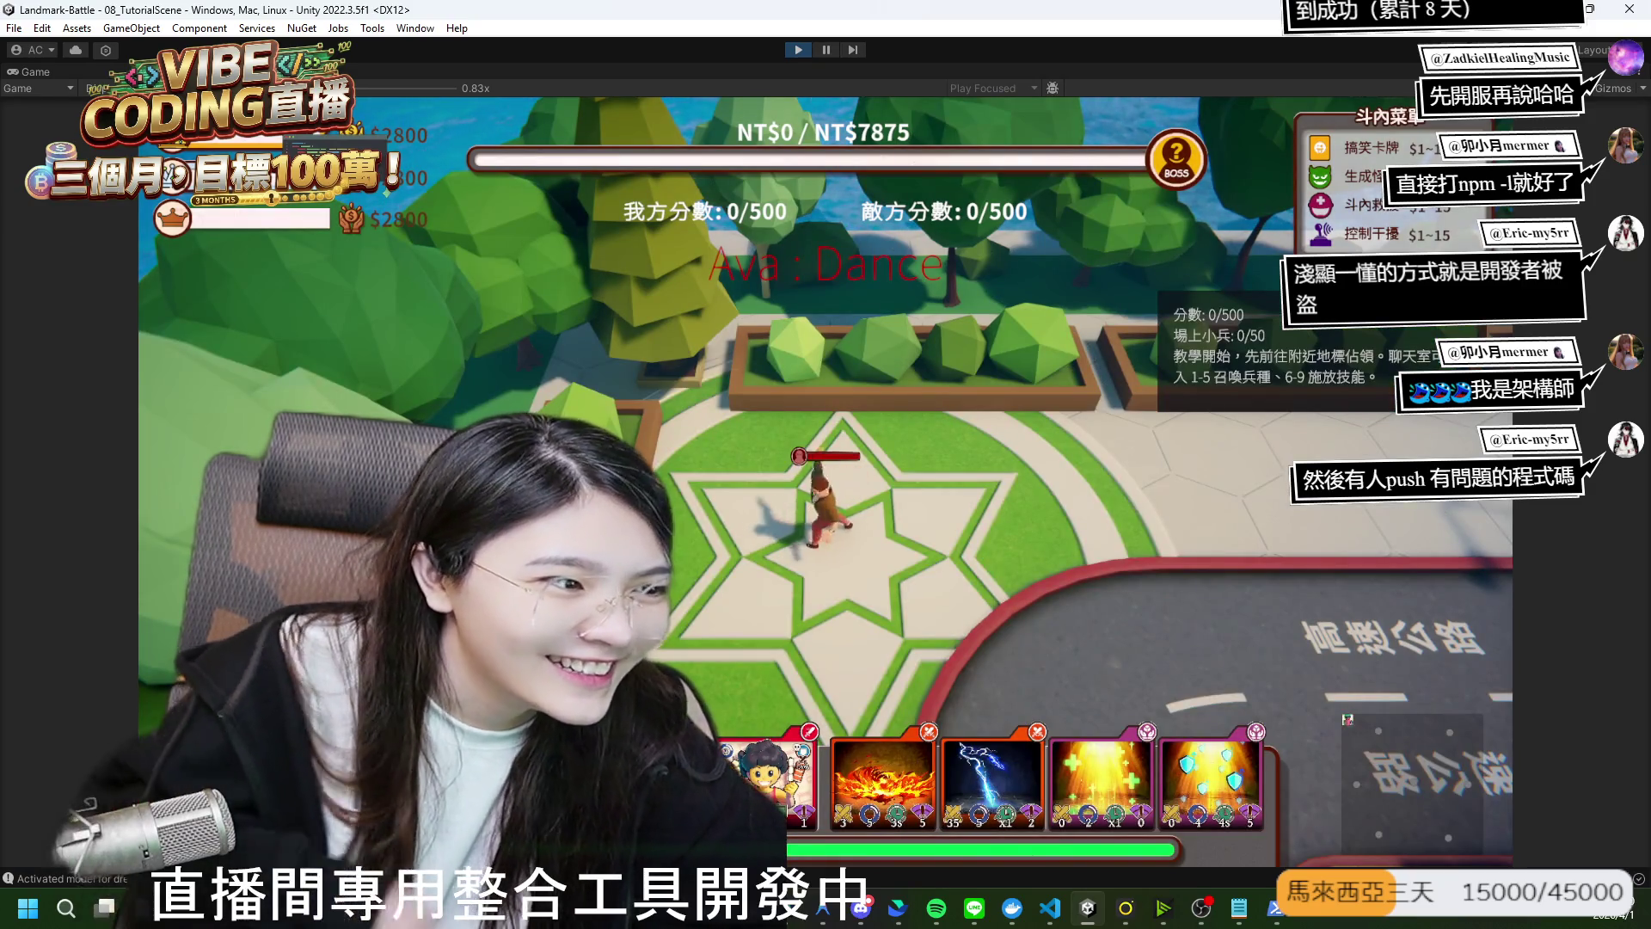
pyautogui.press('d')
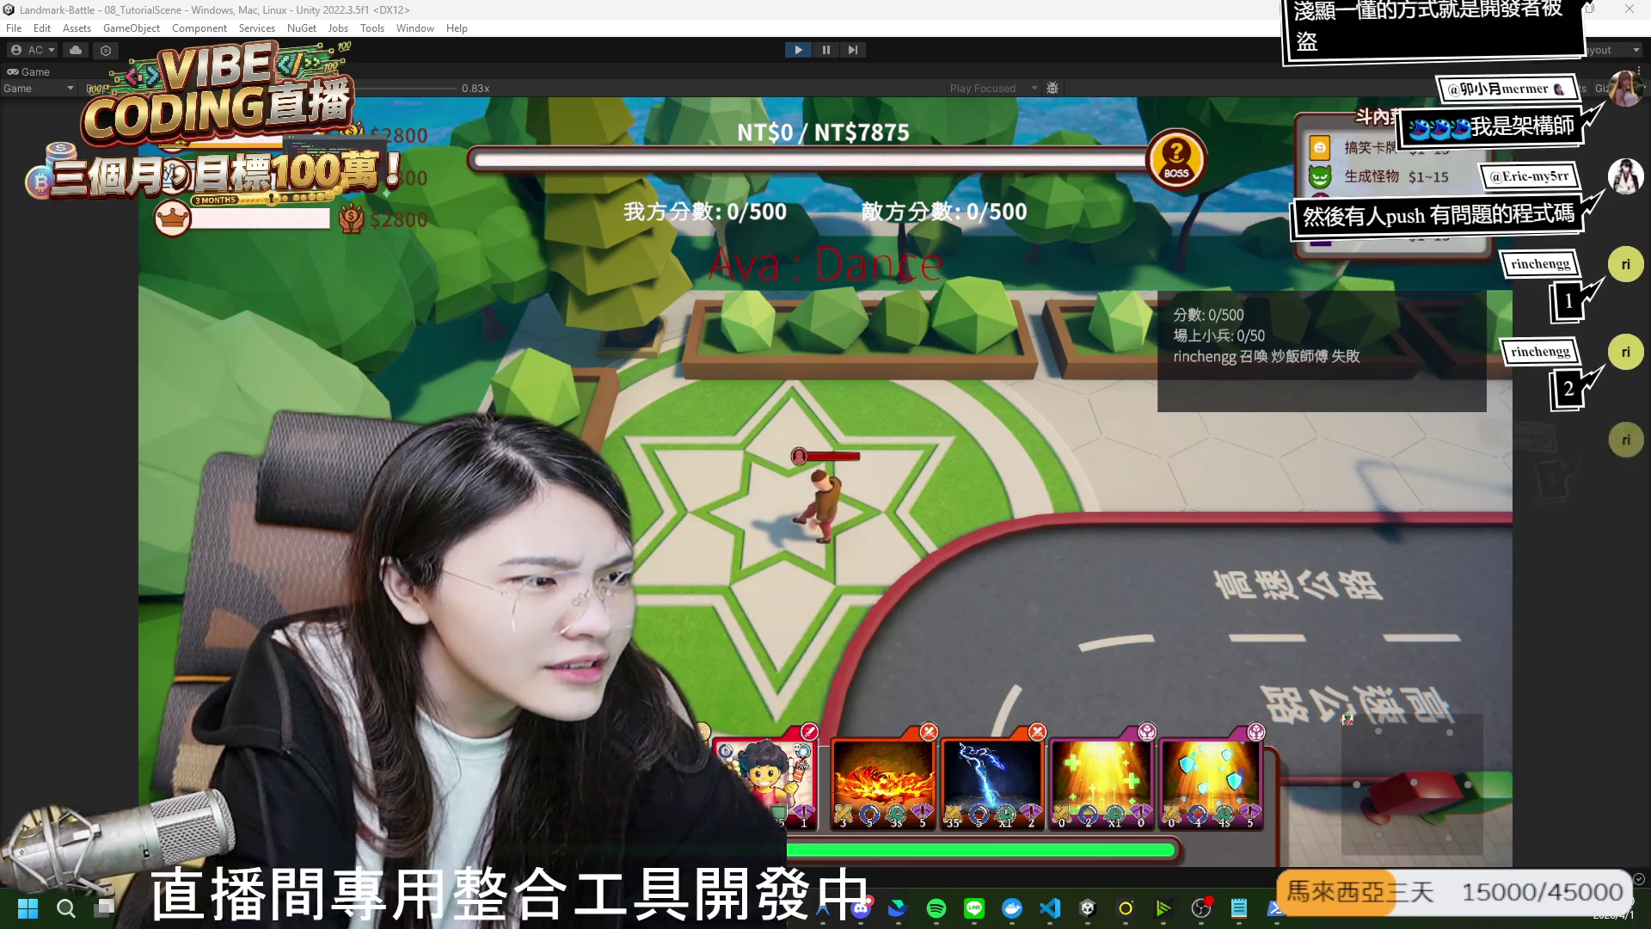
pyautogui.doubleClick(48, 71)
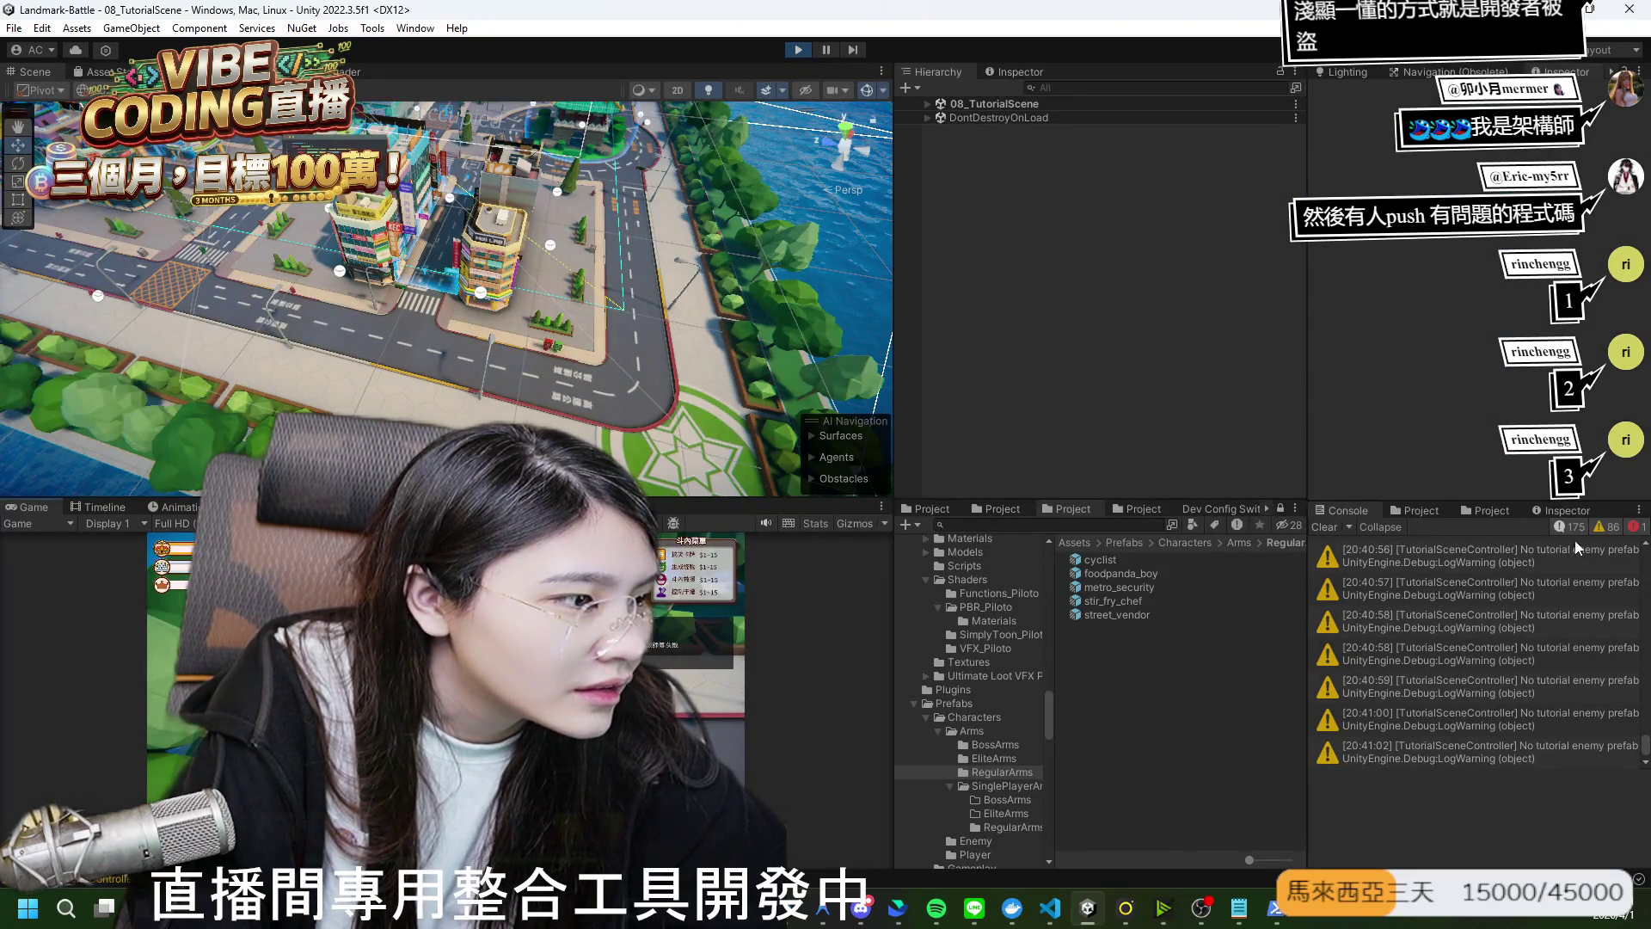
# Find the empty_hand_right dress-code log in the Console and view its stack trace.
pyautogui.scroll(5, 1513, 700)
pyautogui.scroll(-3, 1509, 675)
pyautogui.click(1518, 683)
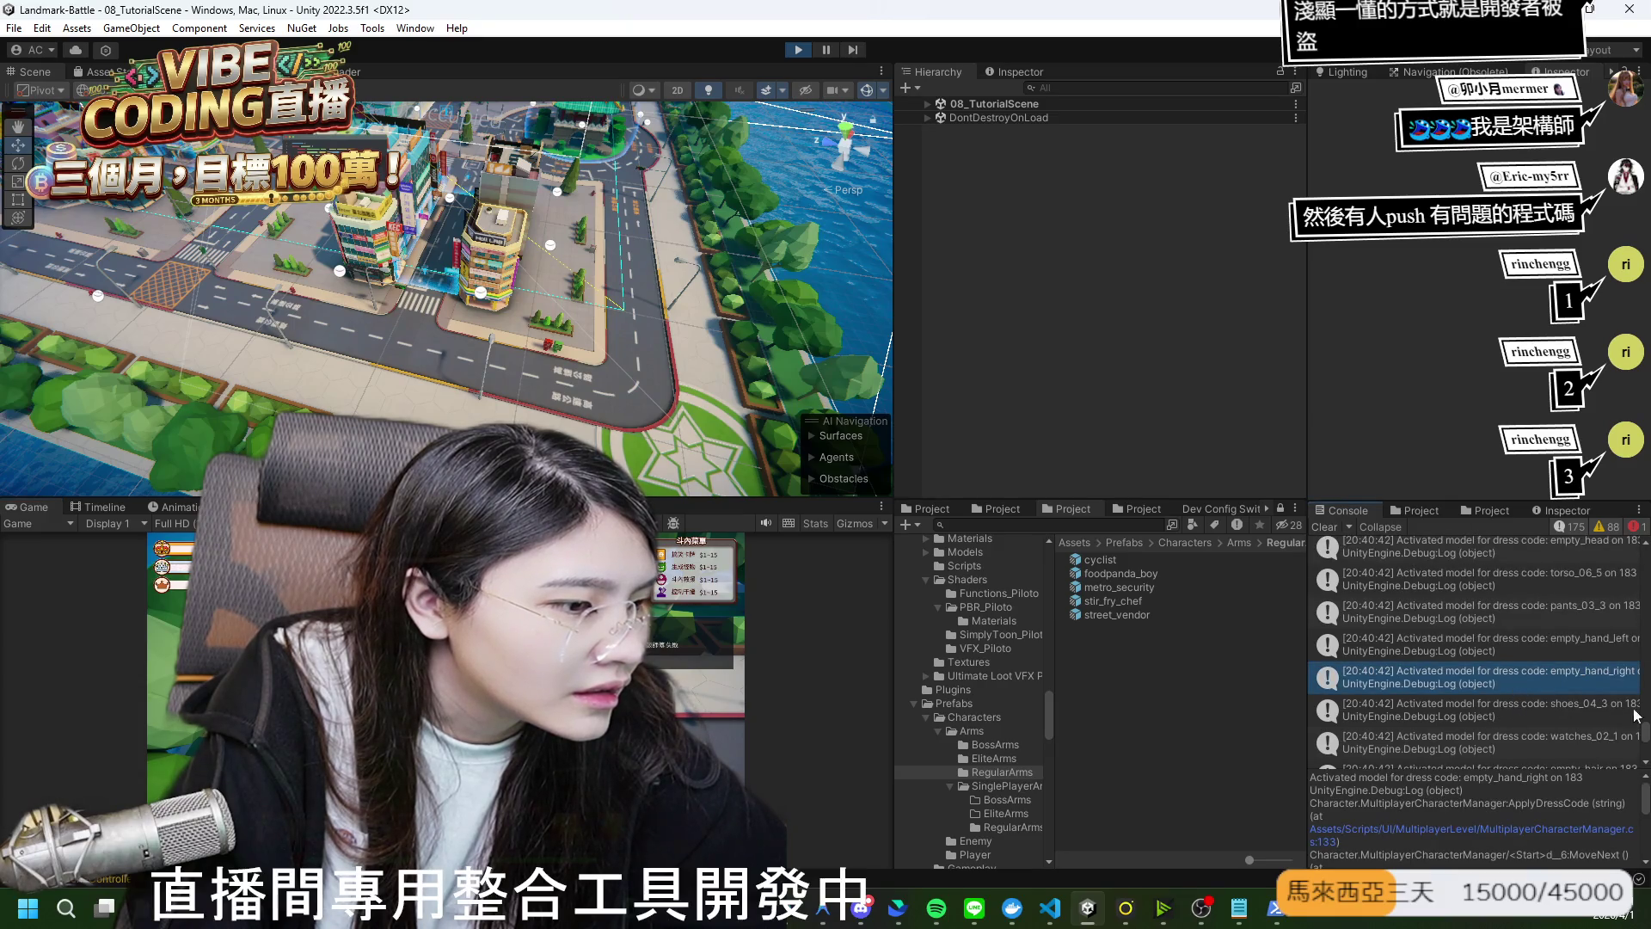
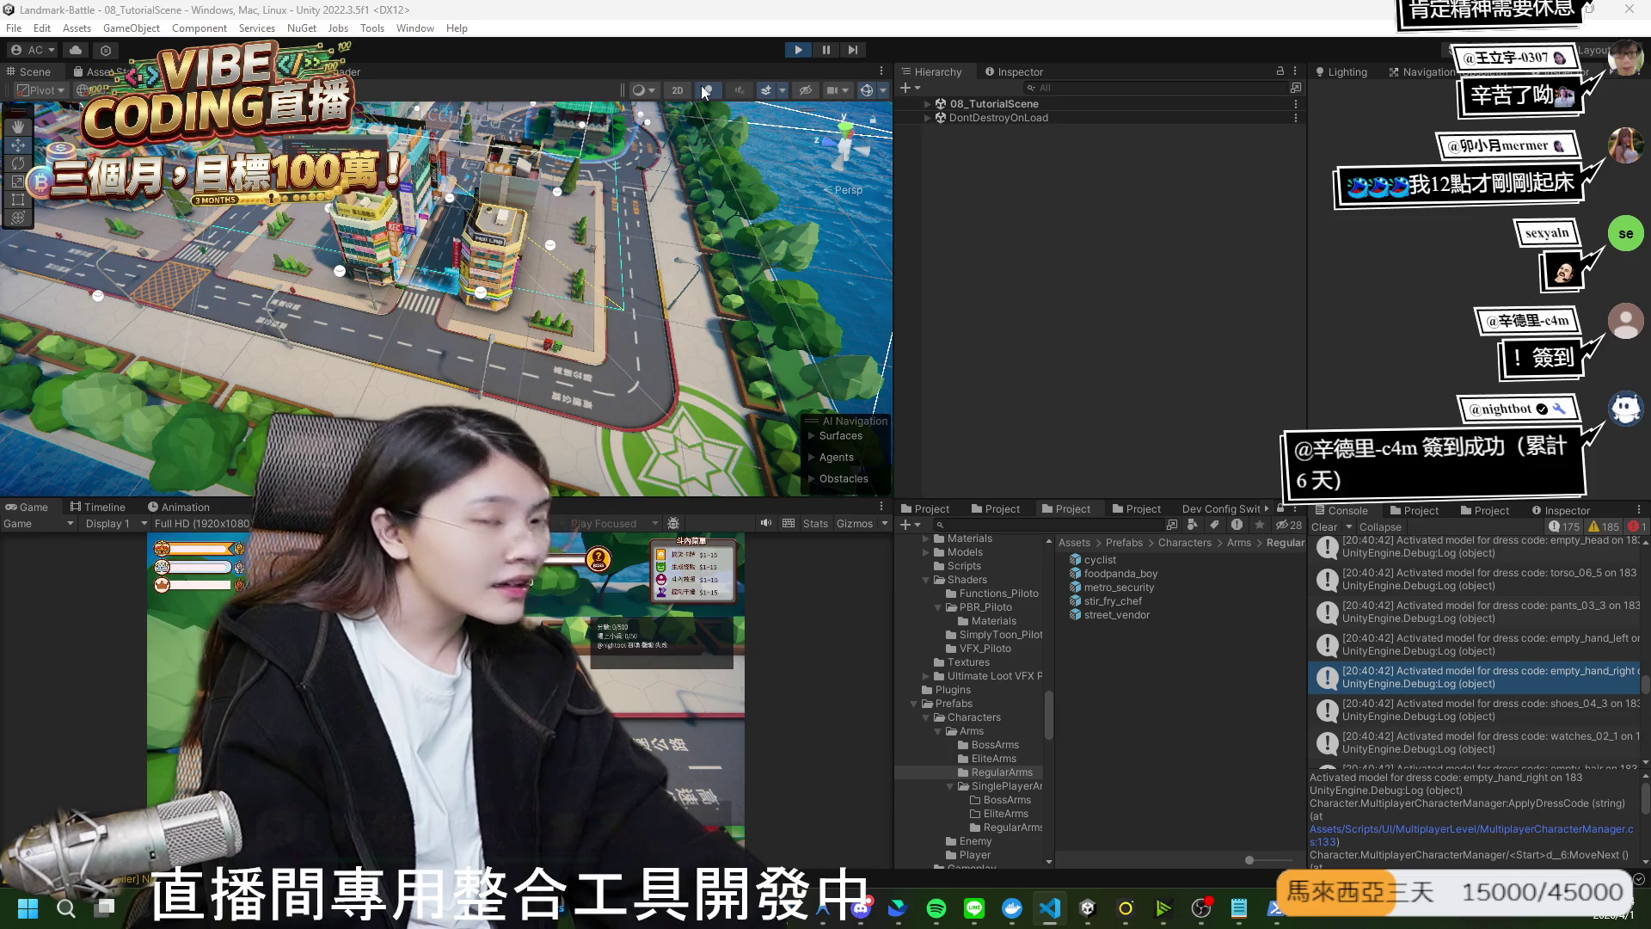
# Exit Play mode so the editor reloads 01_TitleScene for editing.
pyautogui.click(806, 52)
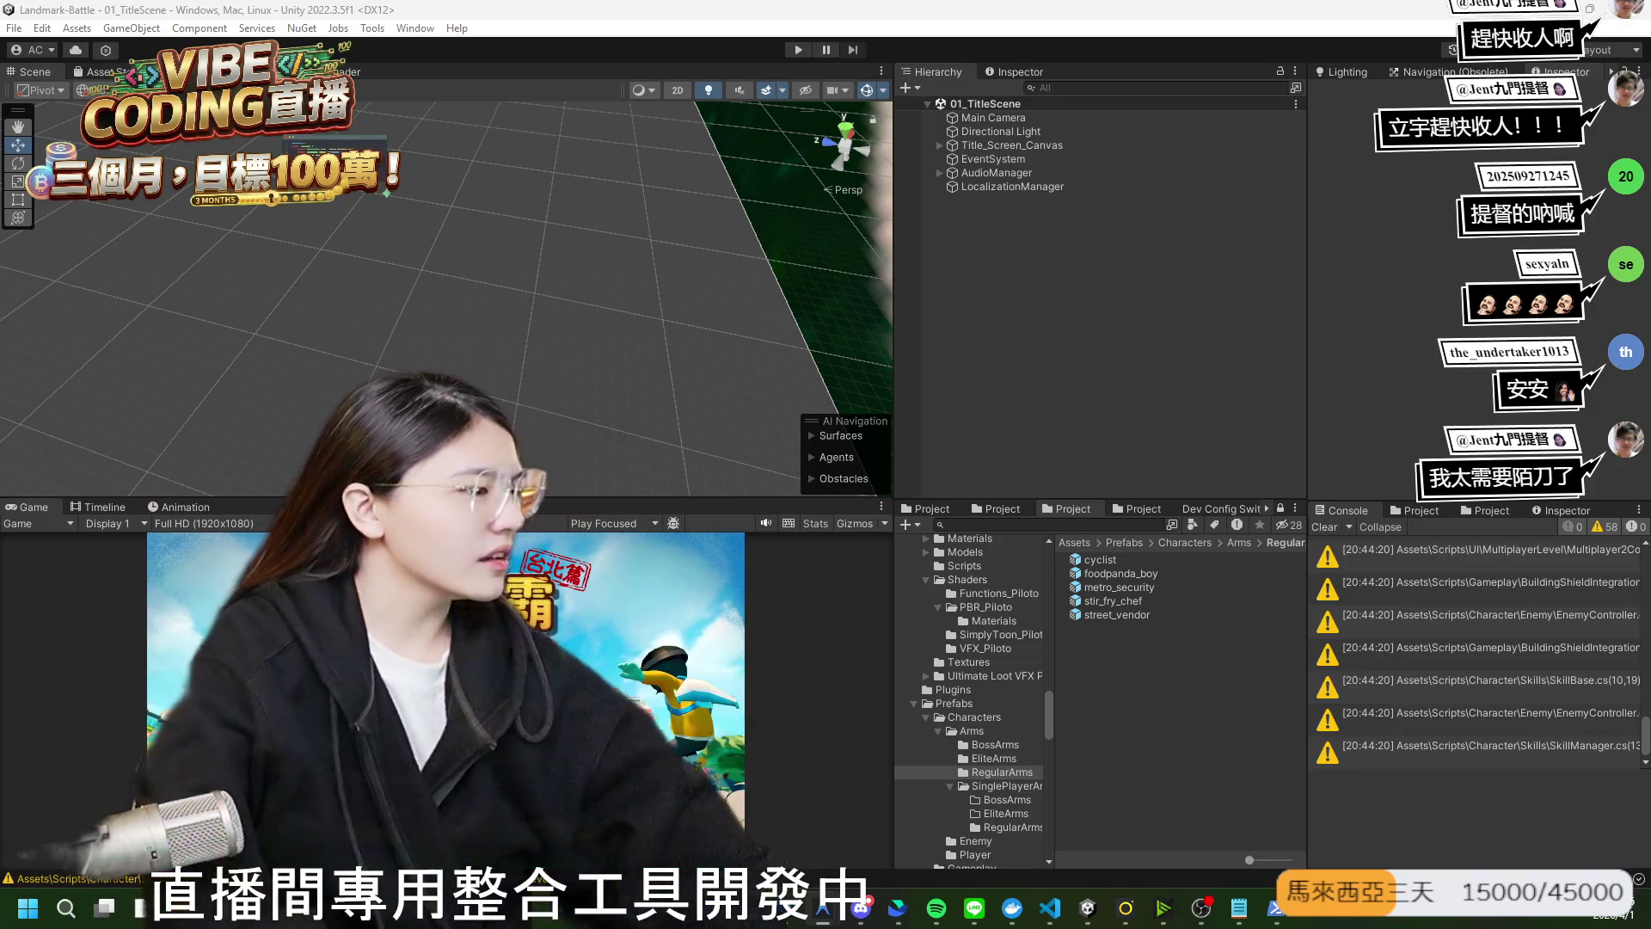
pyautogui.click(1345, 271)
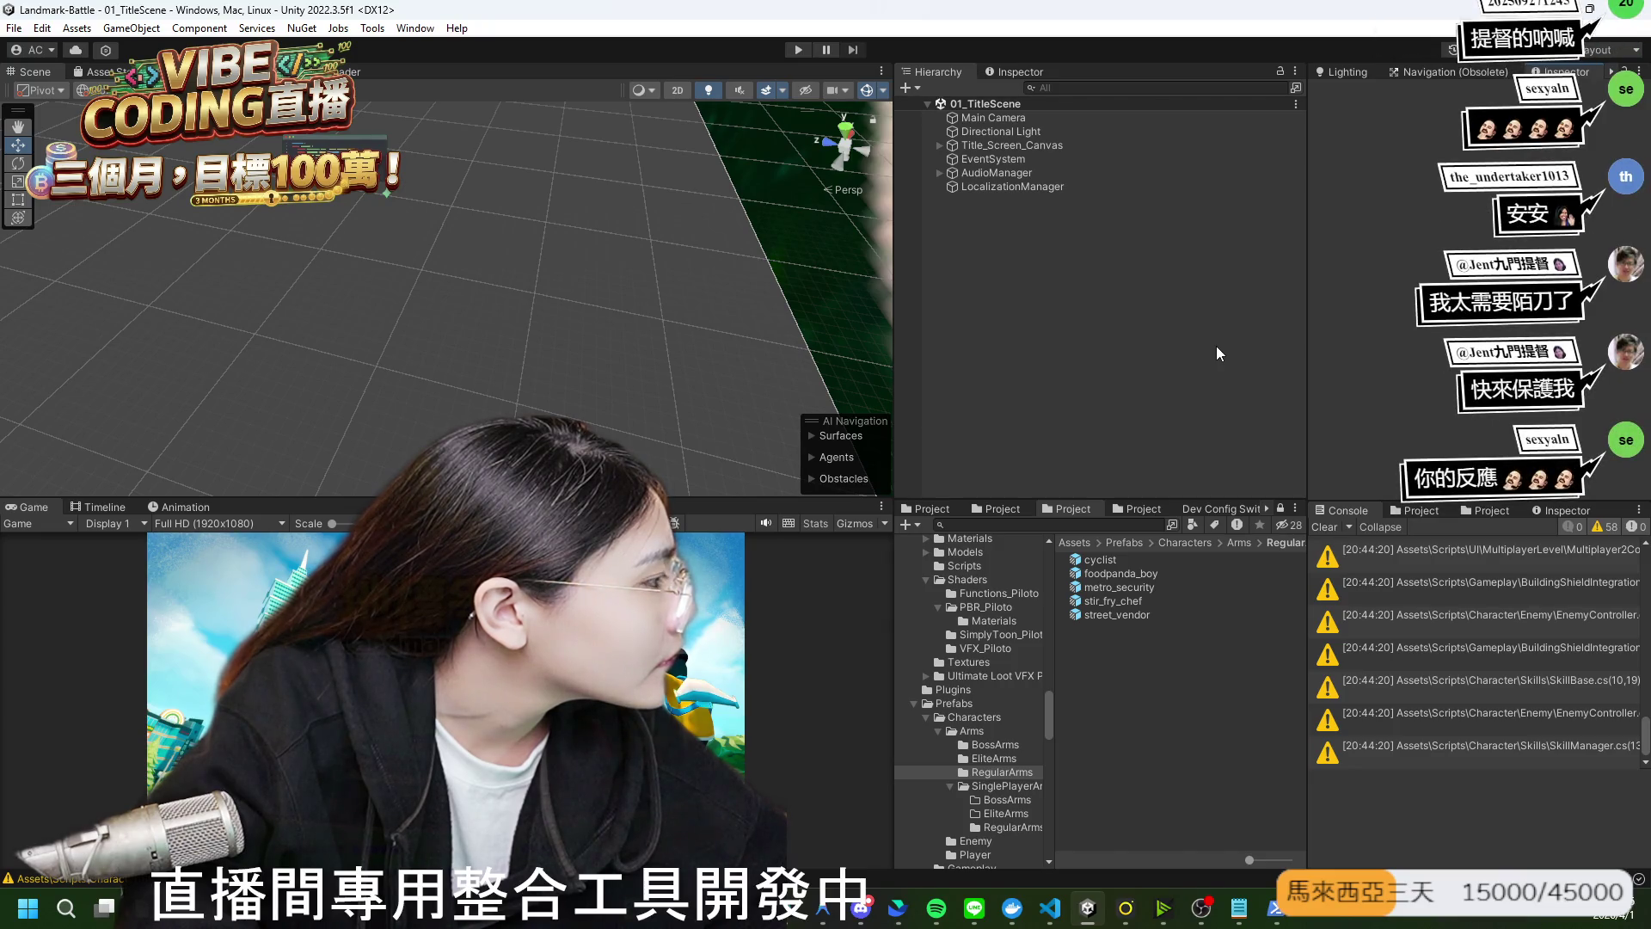
pyautogui.hotkey('alt', 'Tab')
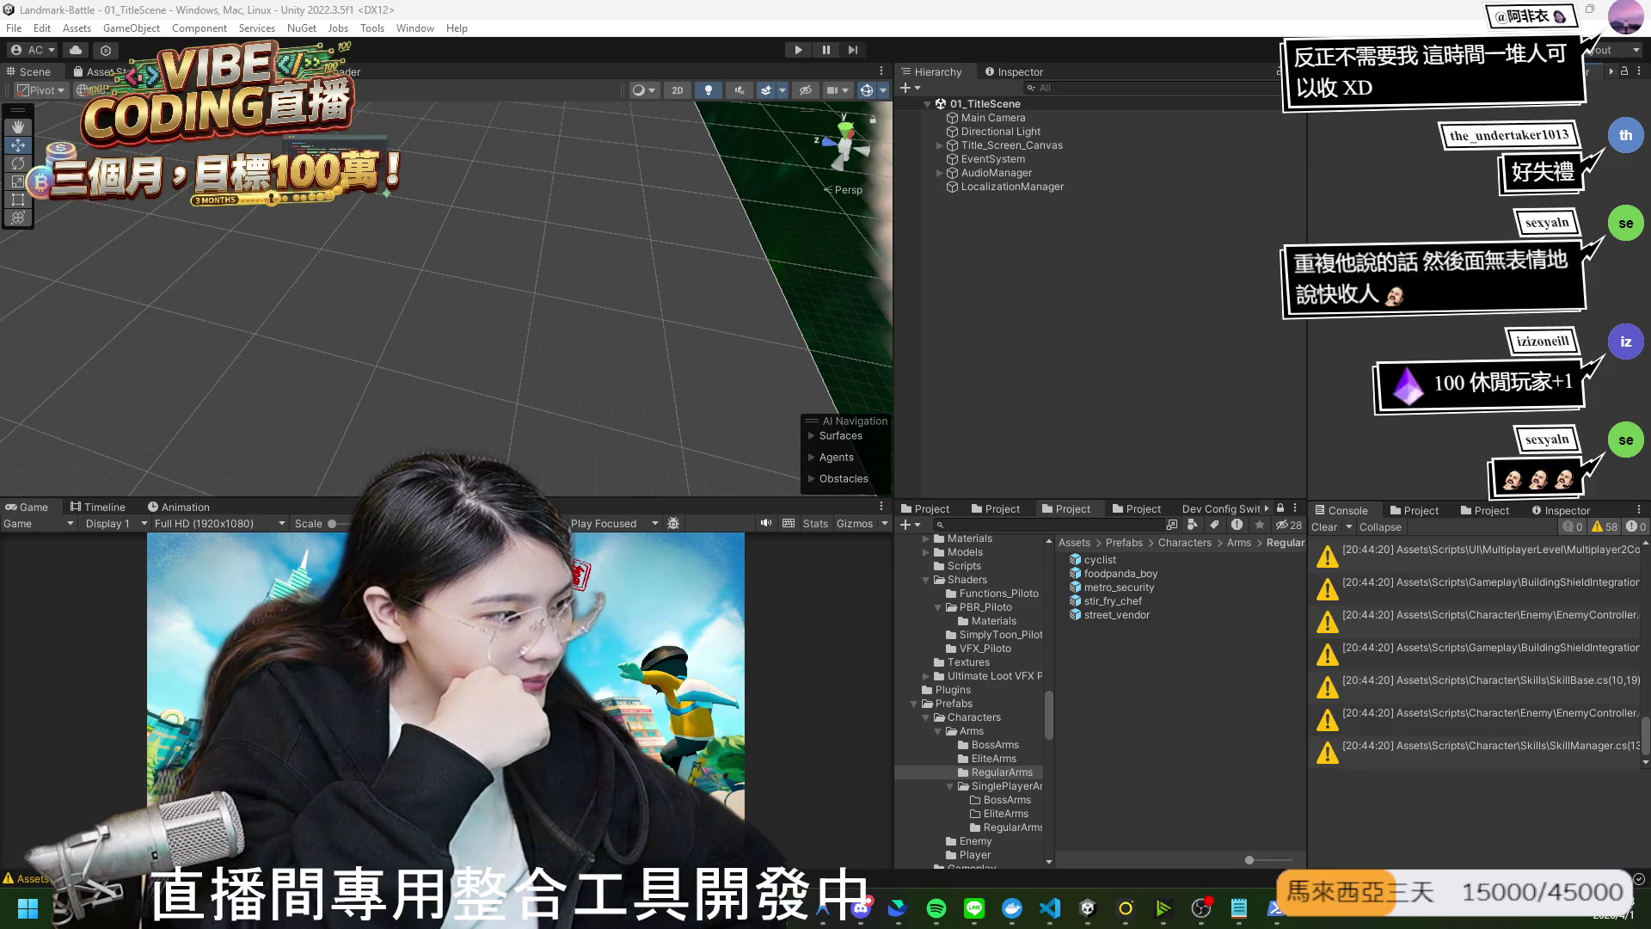
# Switch from Unity to the Chrome window holding the LiveCore dashboard.
pyautogui.hotkey('alt', 'Tab')
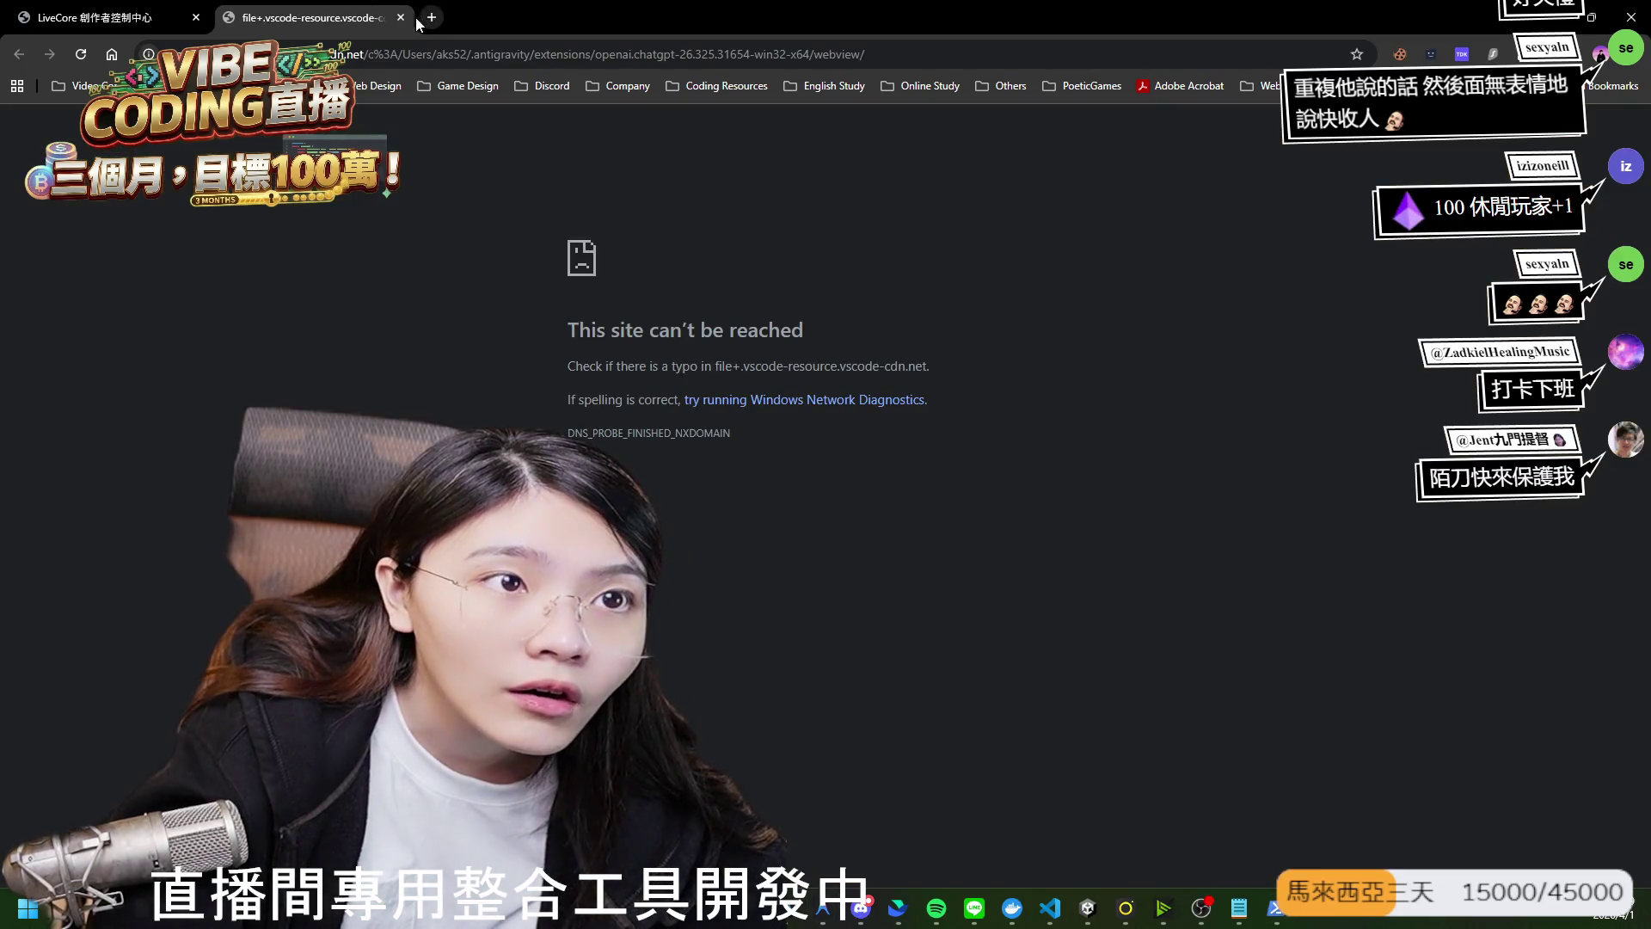
# Return to the LiveCore dashboard tab and close the 'This site can't be reached' tab.
pyautogui.hotkey('ctrl', '1')
pyautogui.click(282, 17)
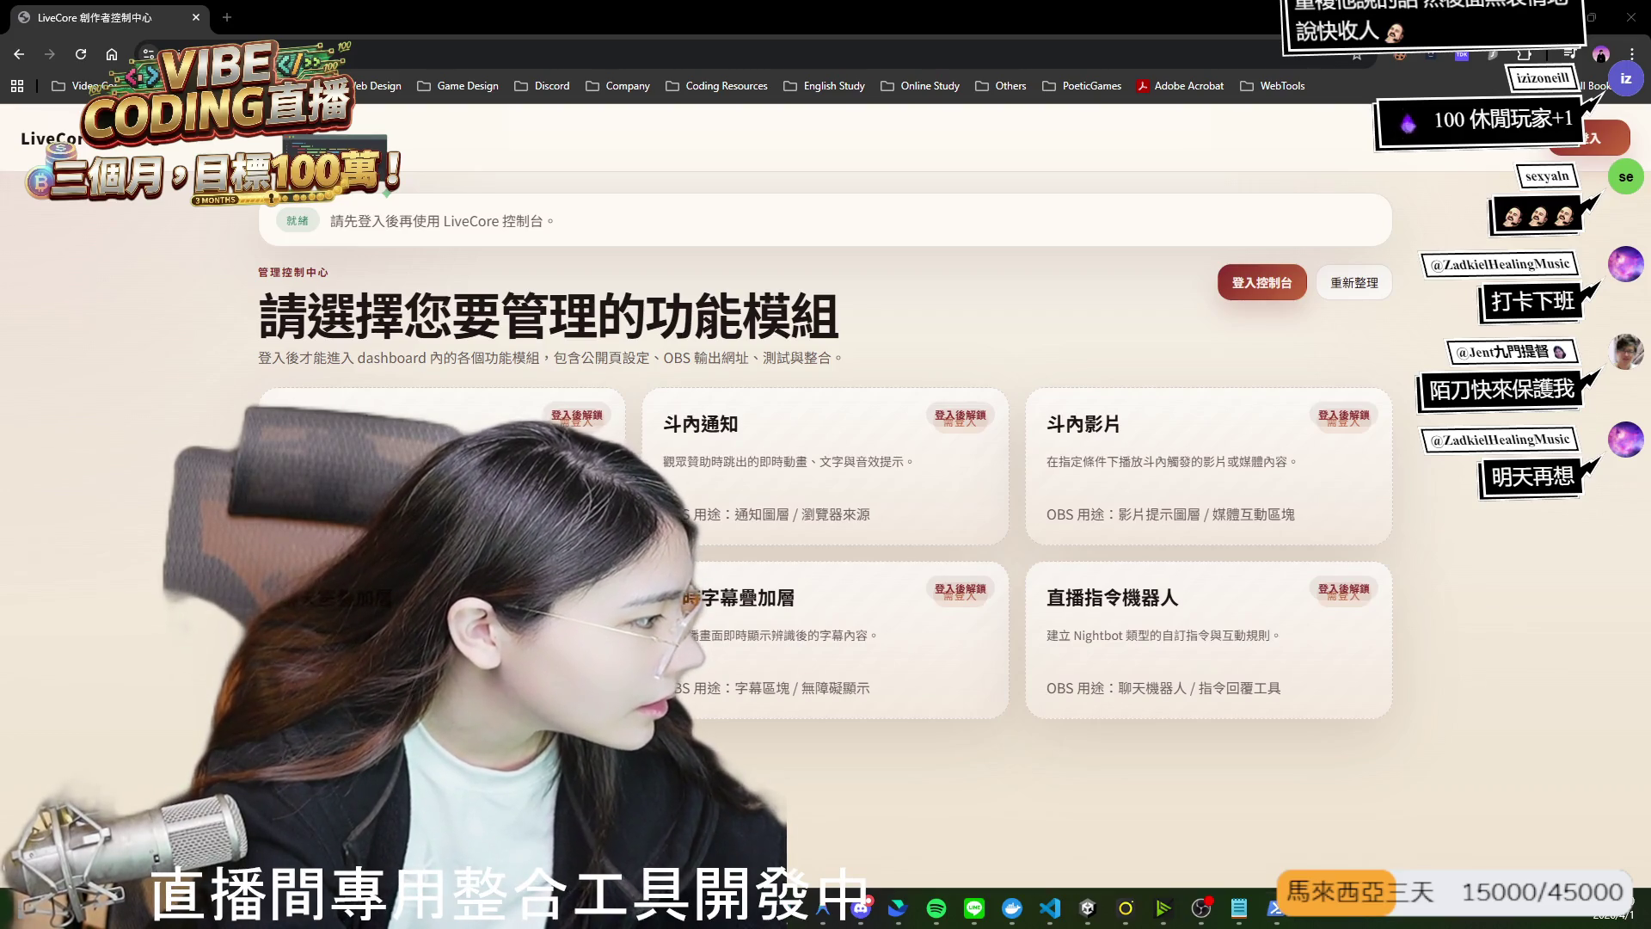
# Switch to the browser window showing the private LiveUU GitHub repository's quick-setup page.
pyautogui.hotkey('alt', 'Tab')
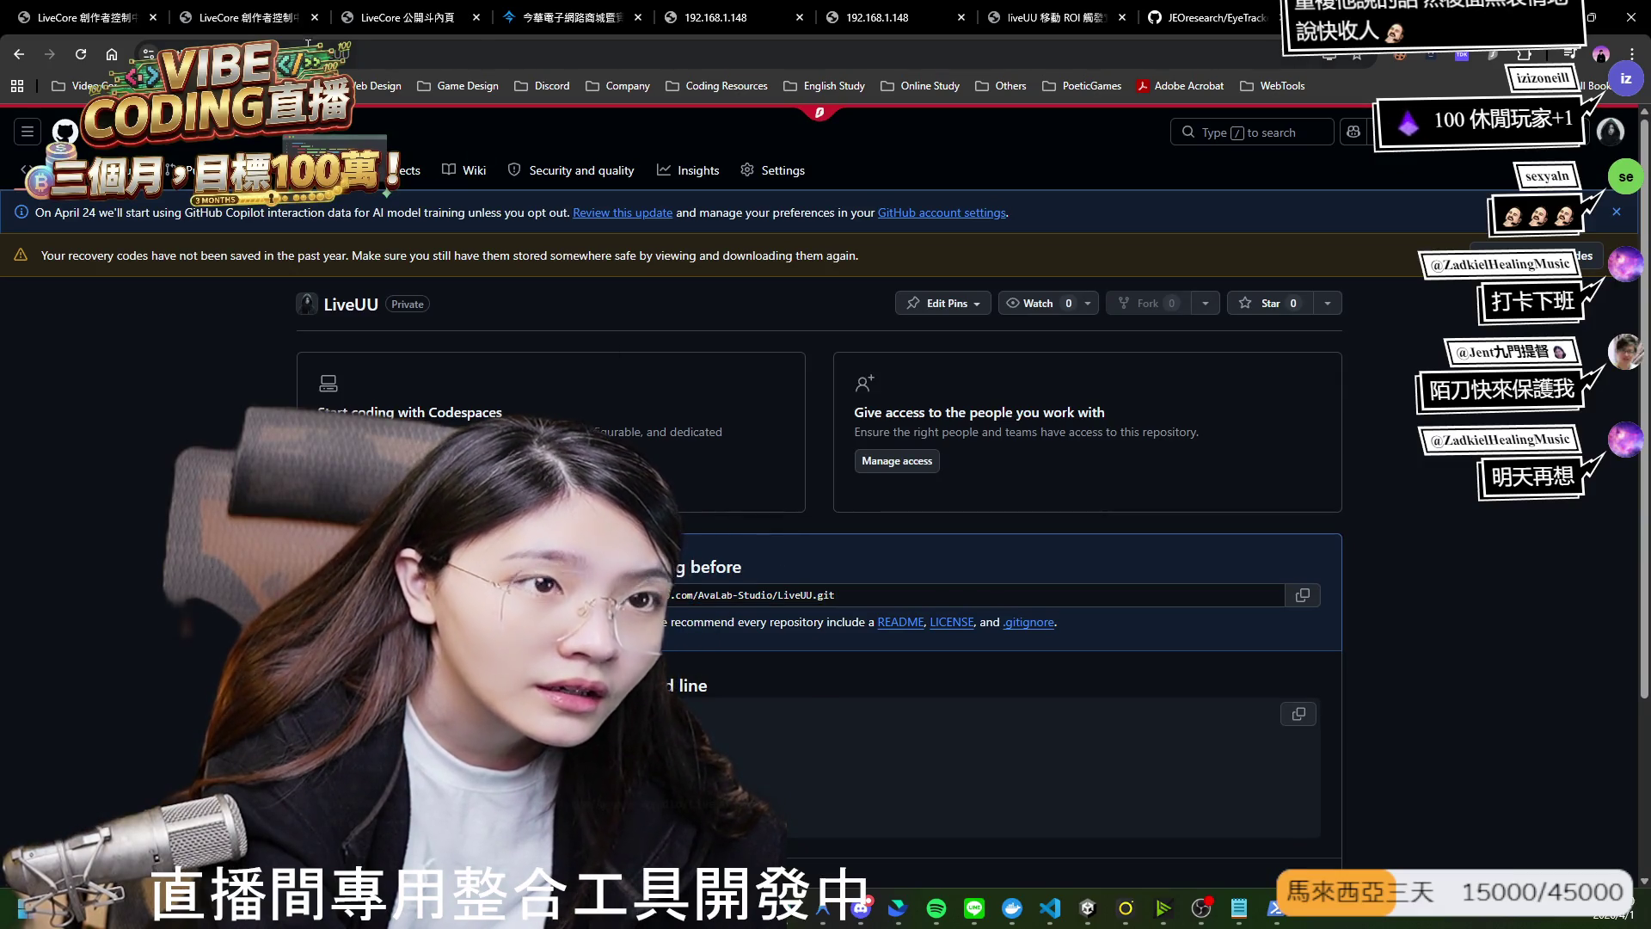
# Show the LiveCore 公開斗內頁 donation page, then hide Chrome to reveal the desktop.
pyautogui.click(404, 18)
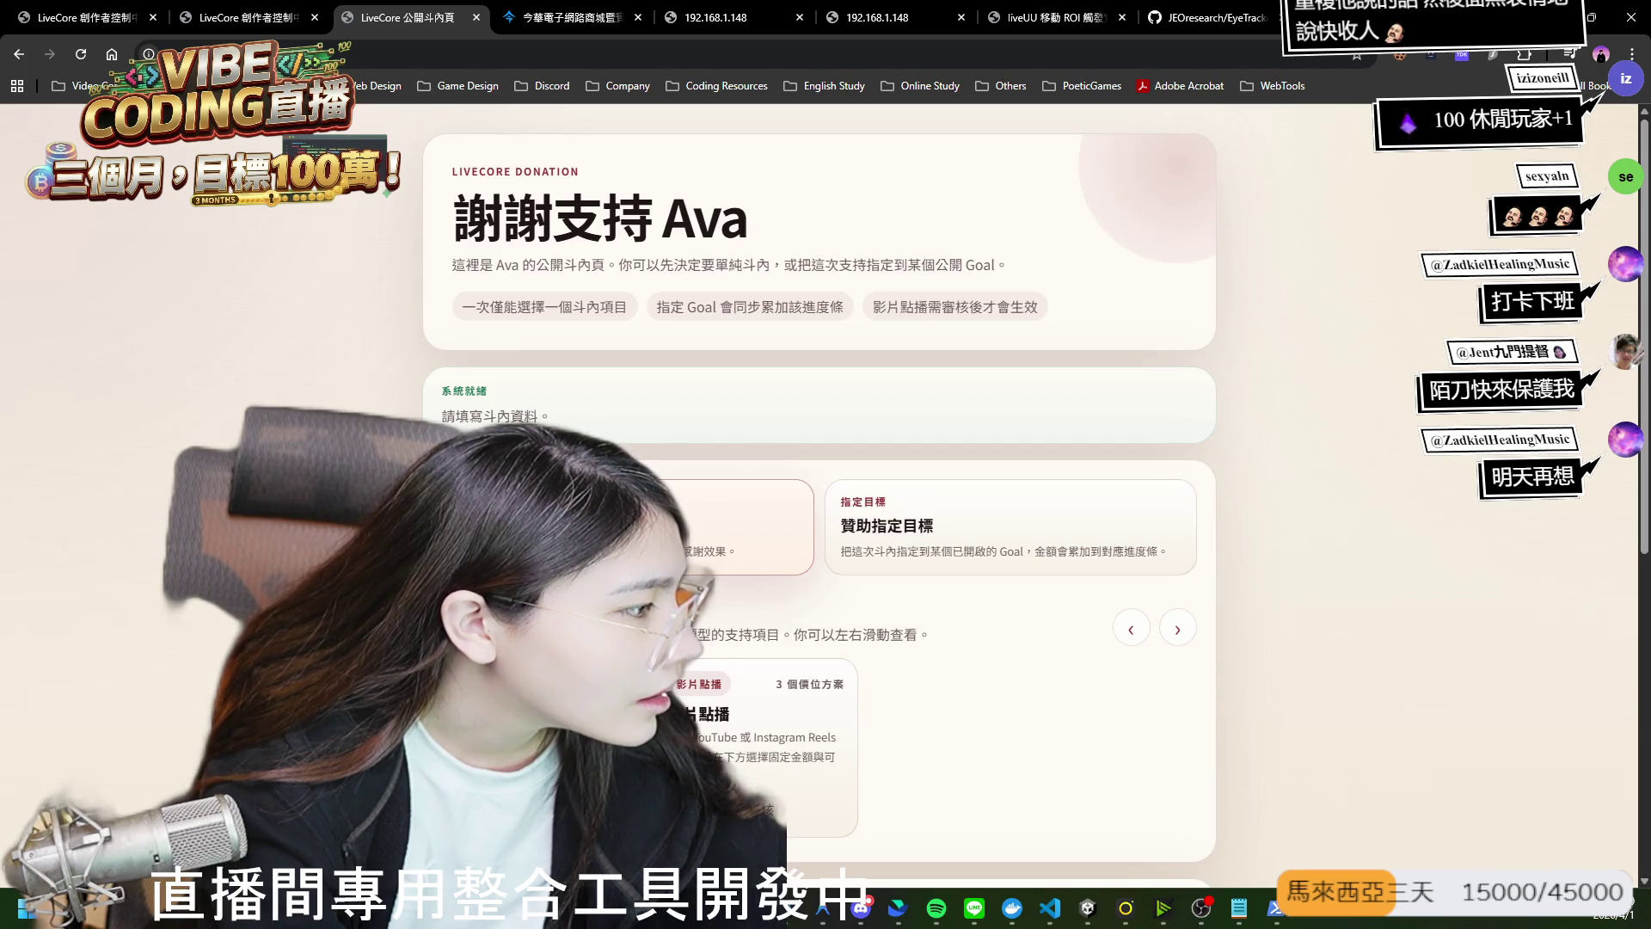
pyautogui.press('super+d')
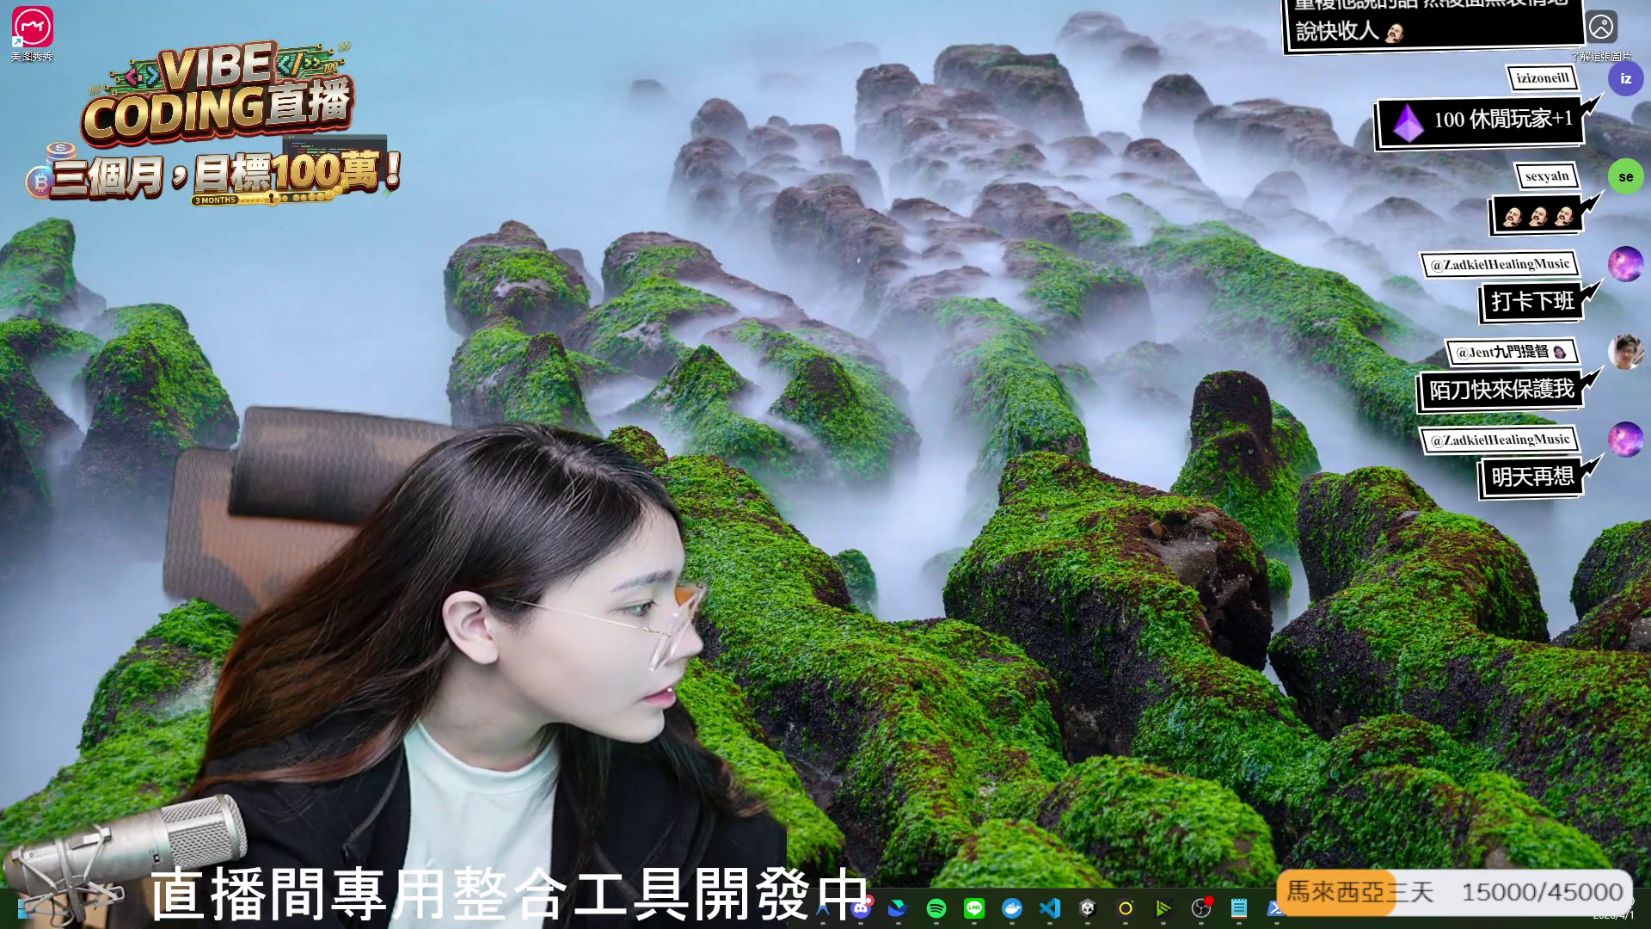
# Restore Chrome with the LiveCore public donation page using Win+D.
pyautogui.press('super+d')
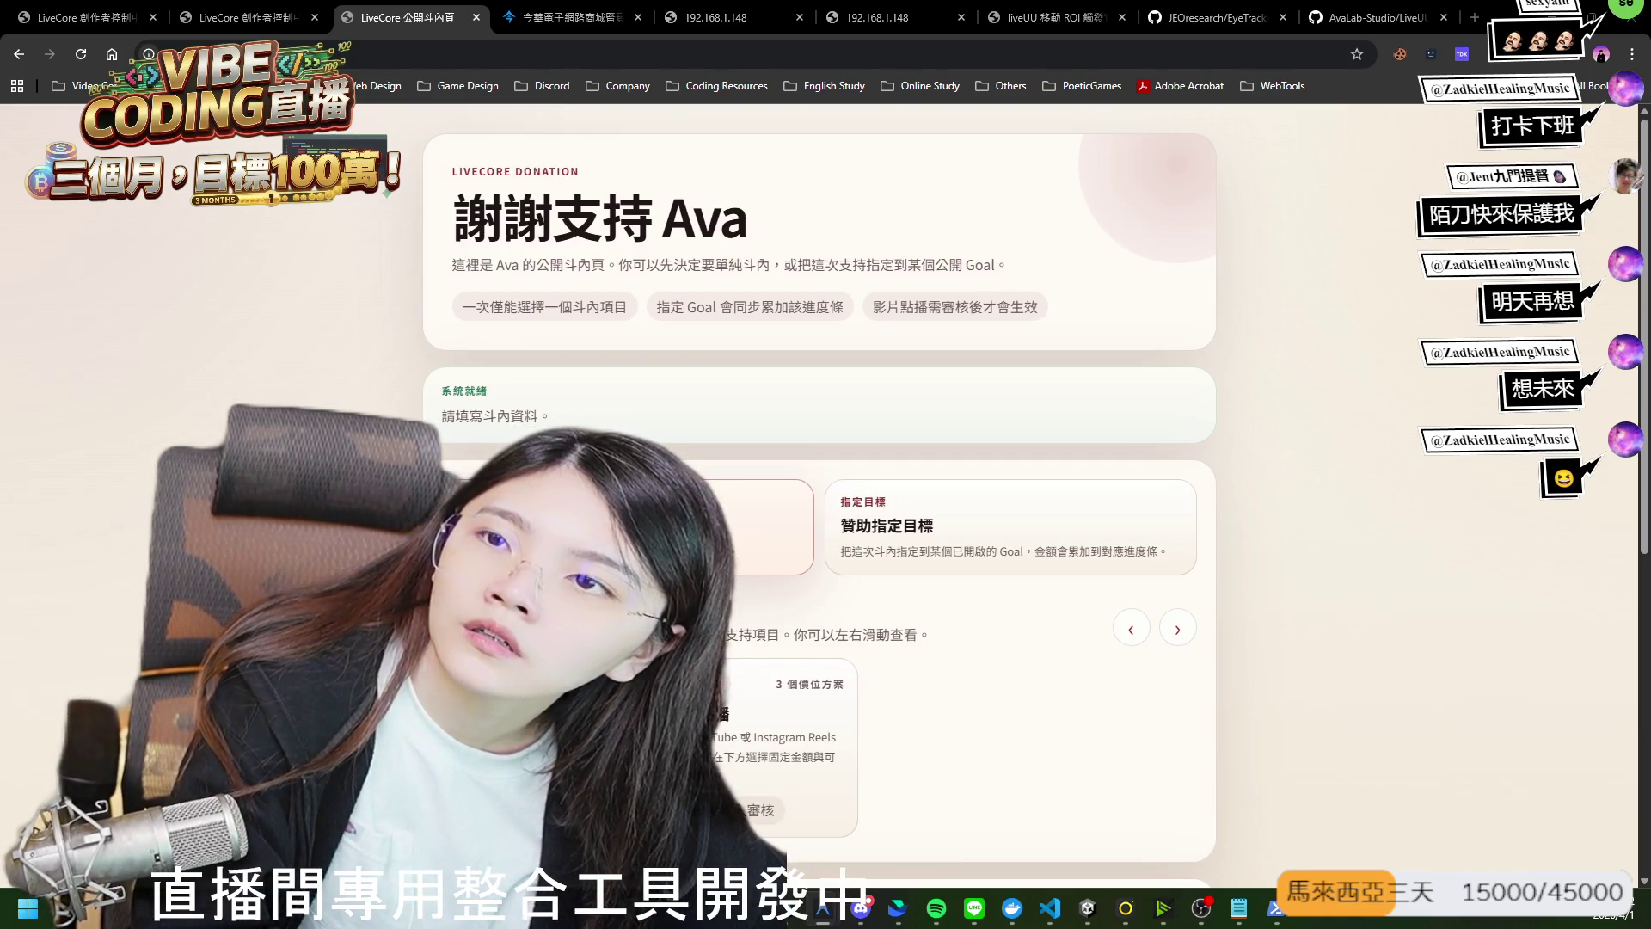
pyautogui.scroll(-6, 738, 511)
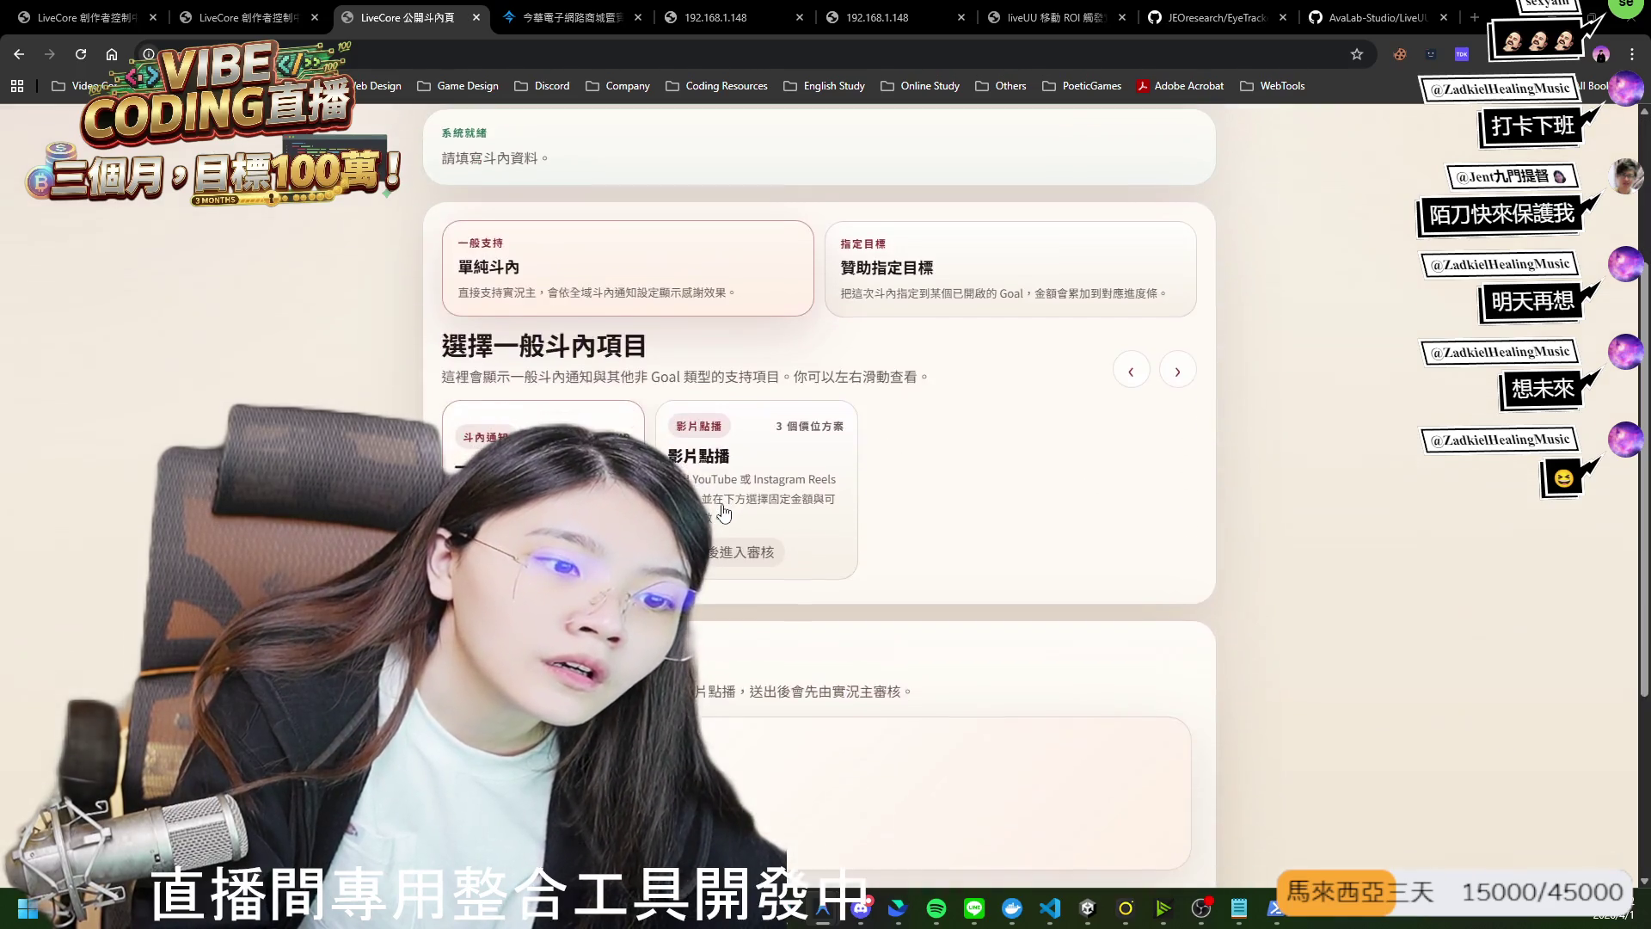
pyautogui.scroll(6, 729, 481)
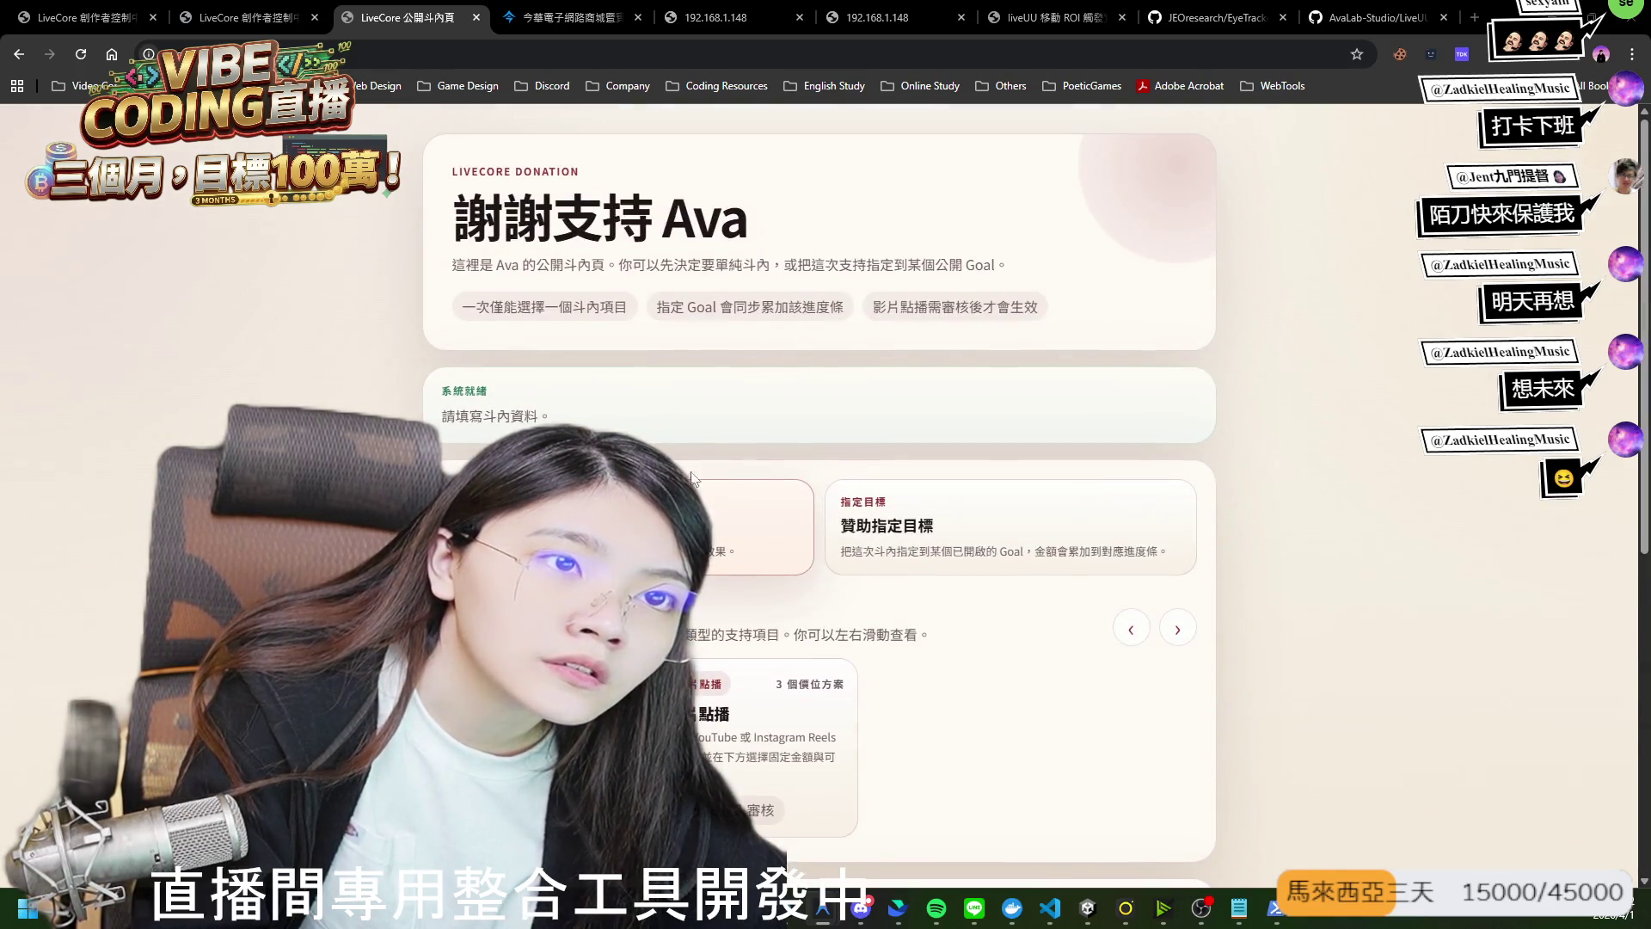